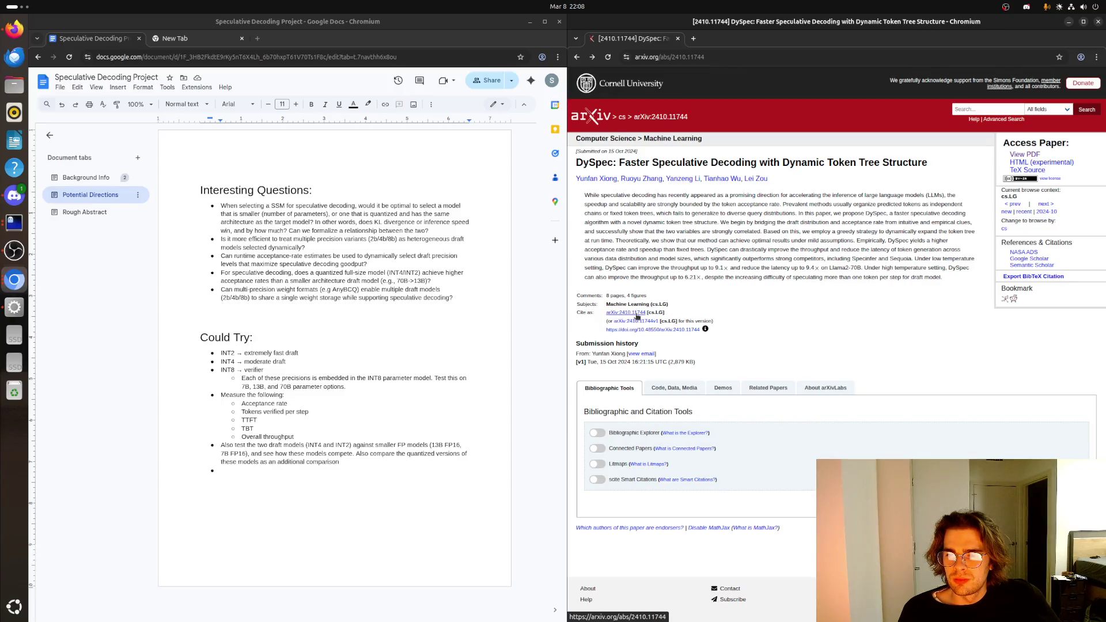
# - Copy the DySpec paper title from arXiv and search the web for it in a new tab
pyautogui.moveTo(930, 165); pyautogui.dragTo(577, 162)
pyautogui.hotkey('ctrl', 'c')
pyautogui.click(693, 38)
pyautogui.hotkey('ctrl', 'v')
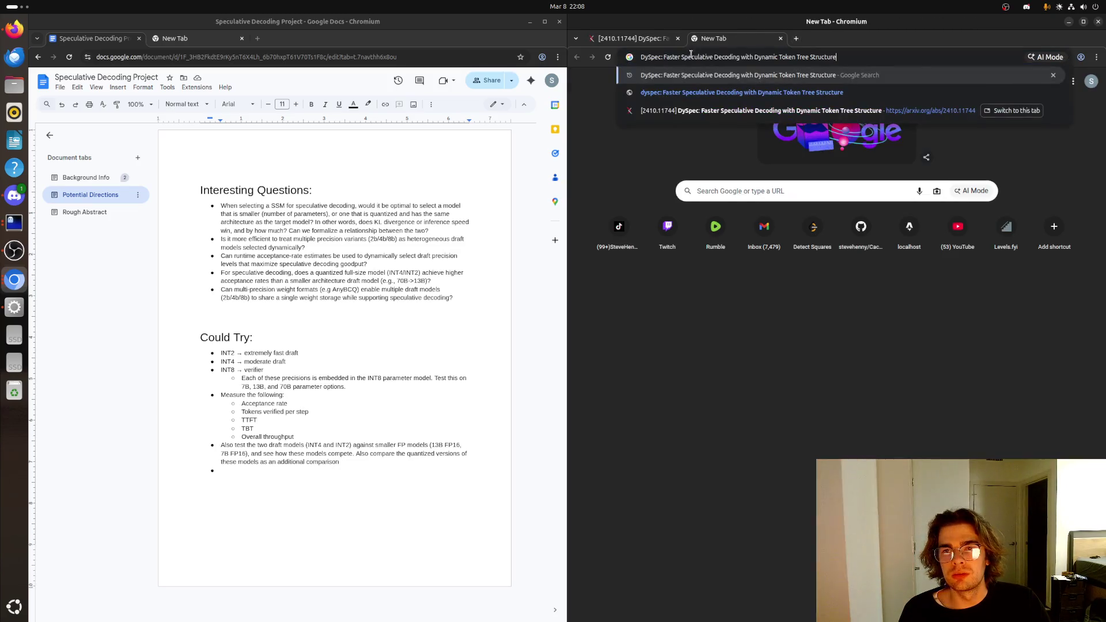
pyautogui.press('Return')
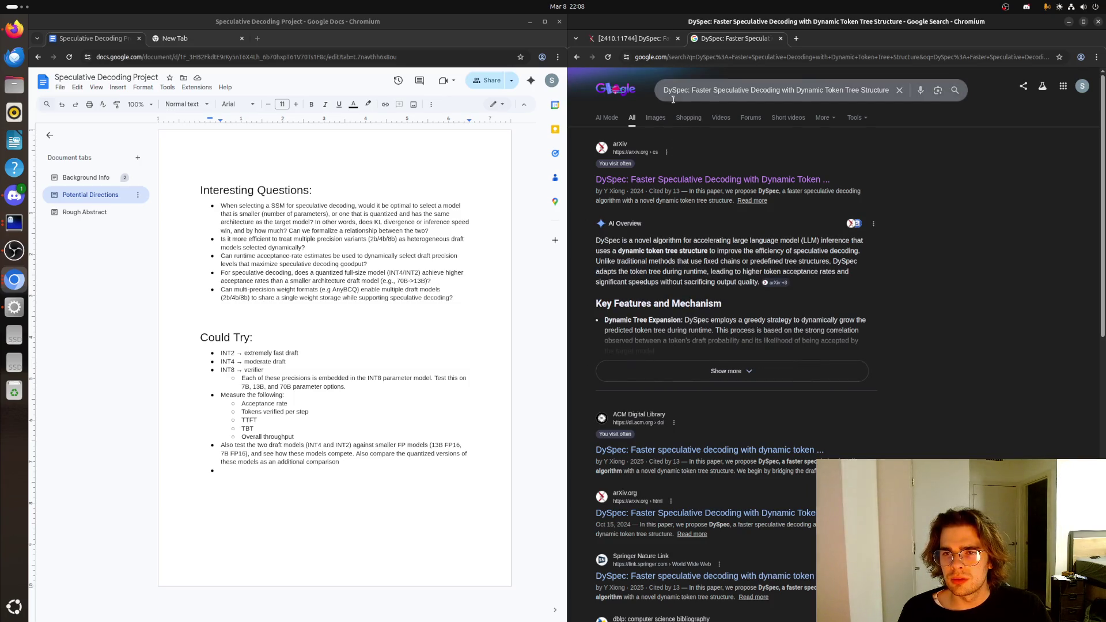
pyautogui.click(829, 92)
# - Reach Google Scholar via a Google search and look up the DySpec title there
pyautogui.hotkey('ctrl', 'a')
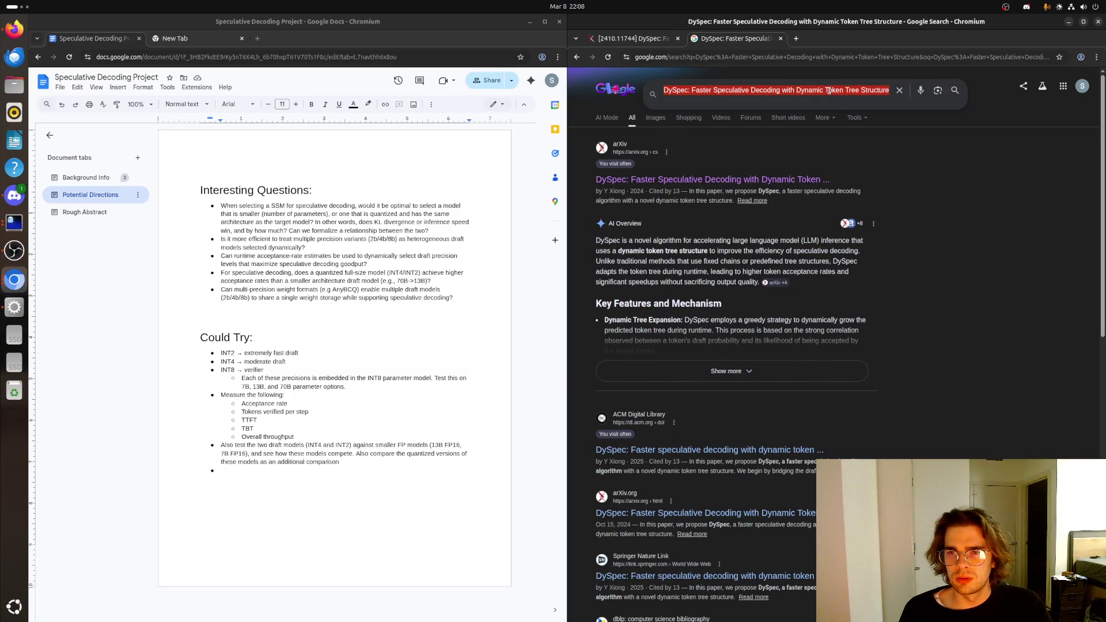
pyautogui.write('google scho')
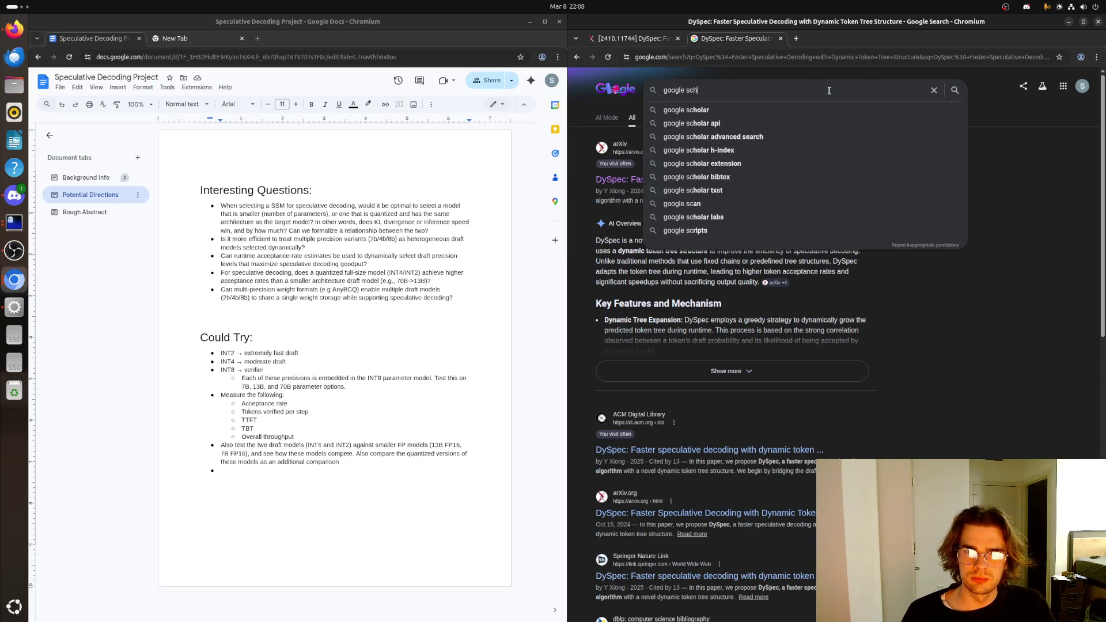
pyautogui.write('lar')
pyautogui.press('Return')
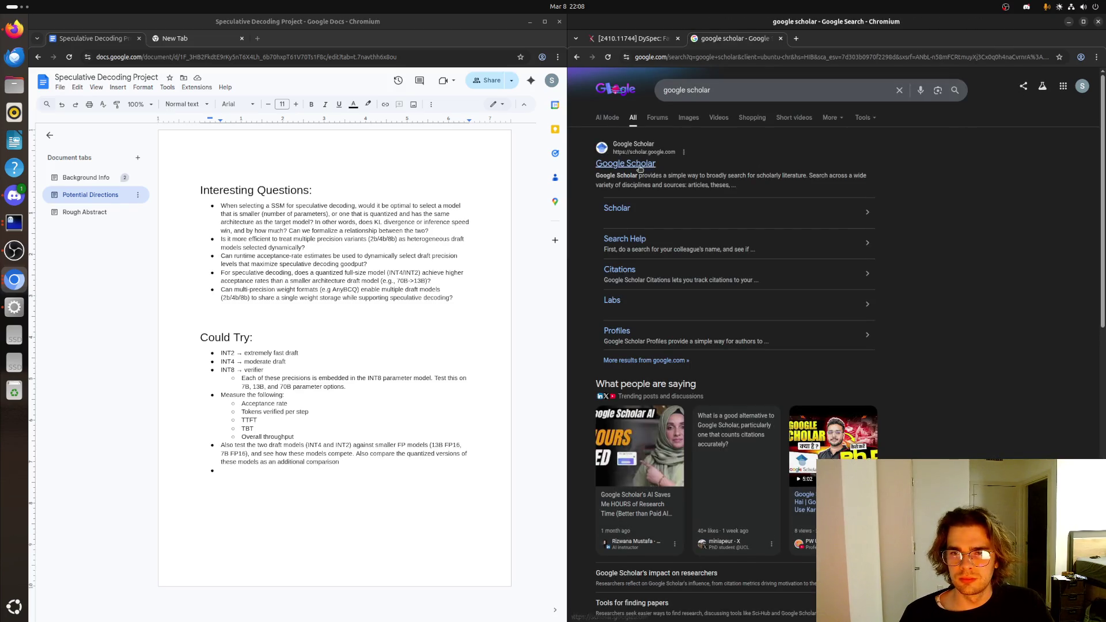
pyautogui.click(627, 164)
pyautogui.hotkey('ctrl', 'v')
pyautogui.press('Return')
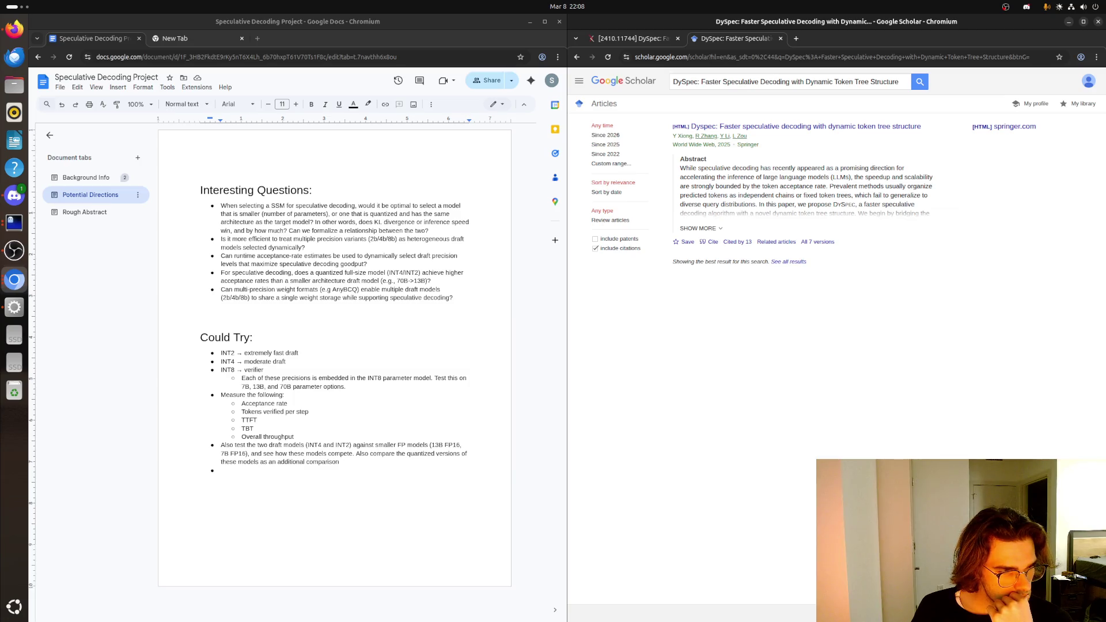
# - Browse the 13 articles citing DySpec, glancing at the arXiv tab and back
pyautogui.click(734, 242)
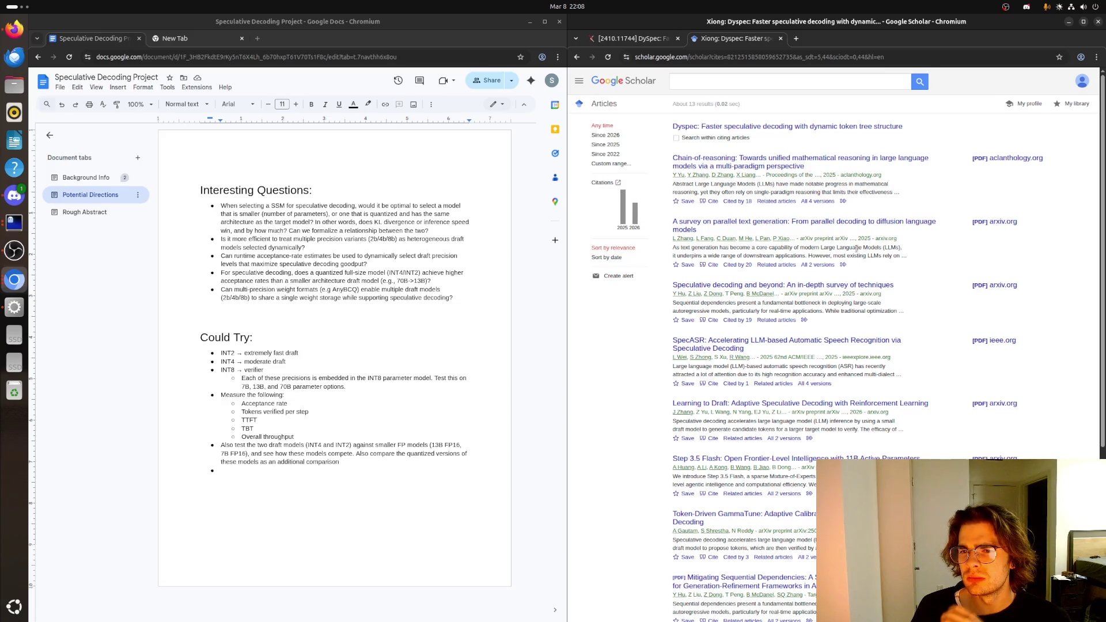
pyautogui.scroll(-1, 778, 250)
pyautogui.scroll(-2, 821, 255)
pyautogui.scroll(-2, 841, 258)
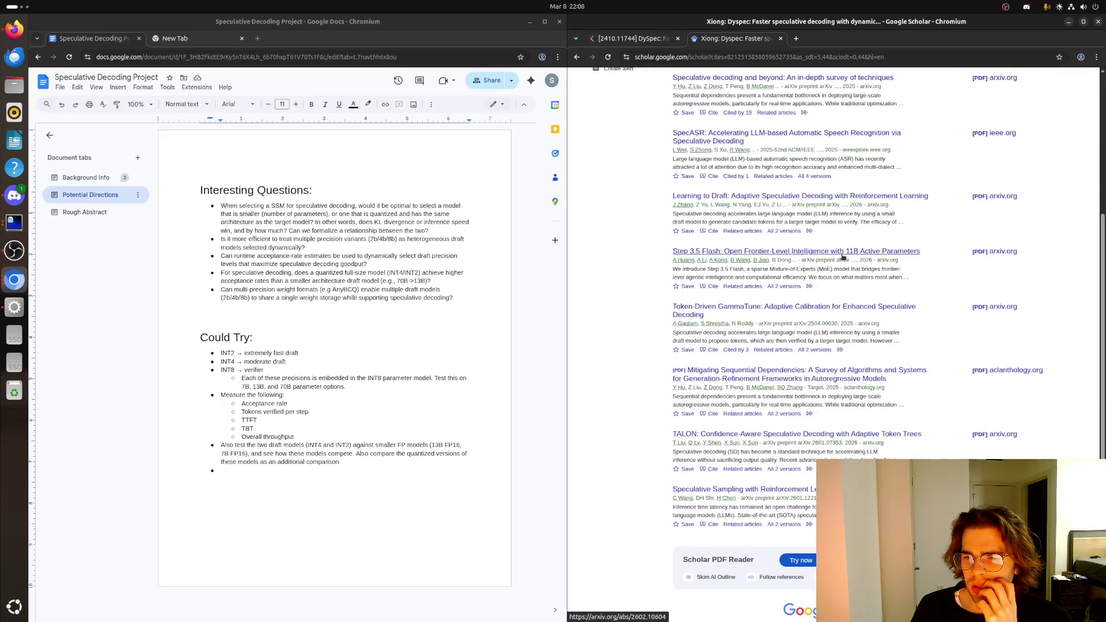
pyautogui.scroll(3, 842, 256)
pyautogui.scroll(2, 842, 257)
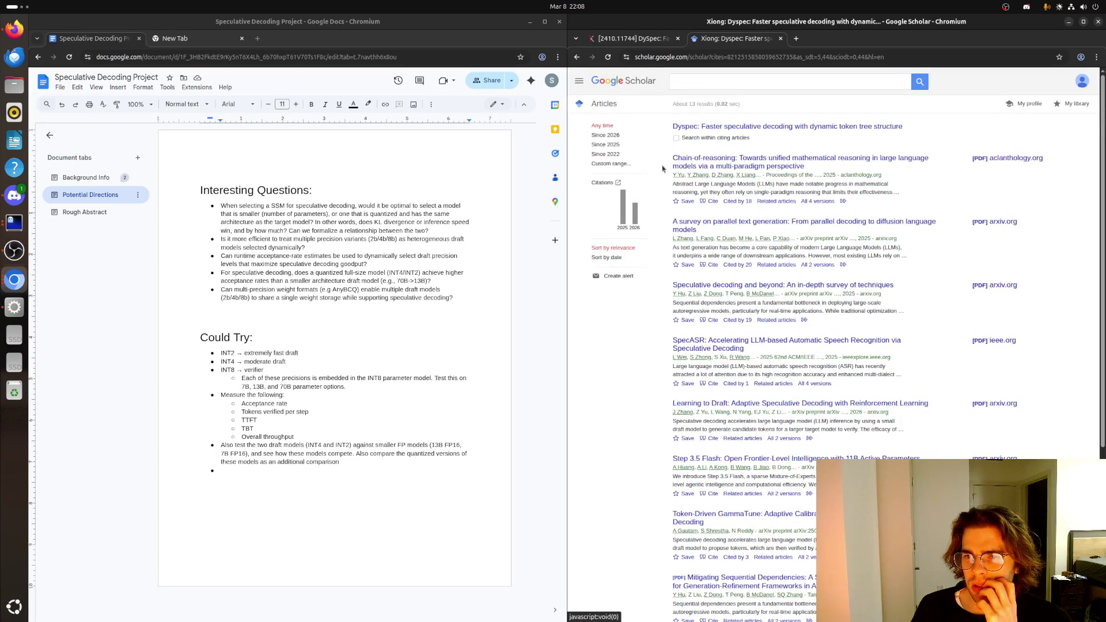
pyautogui.click(637, 40)
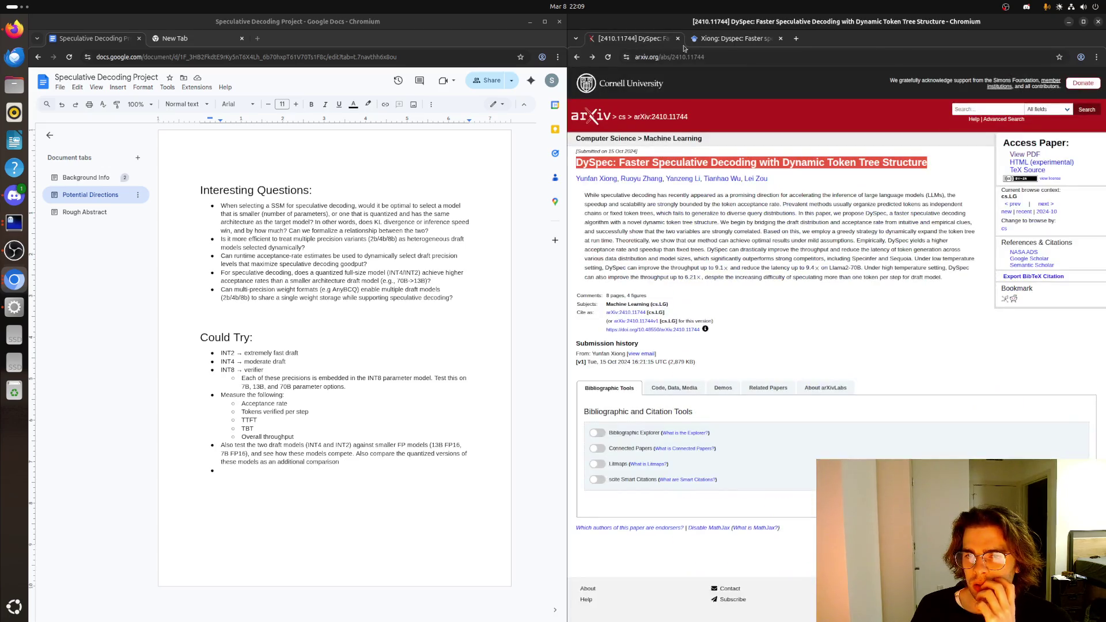
pyautogui.click(731, 40)
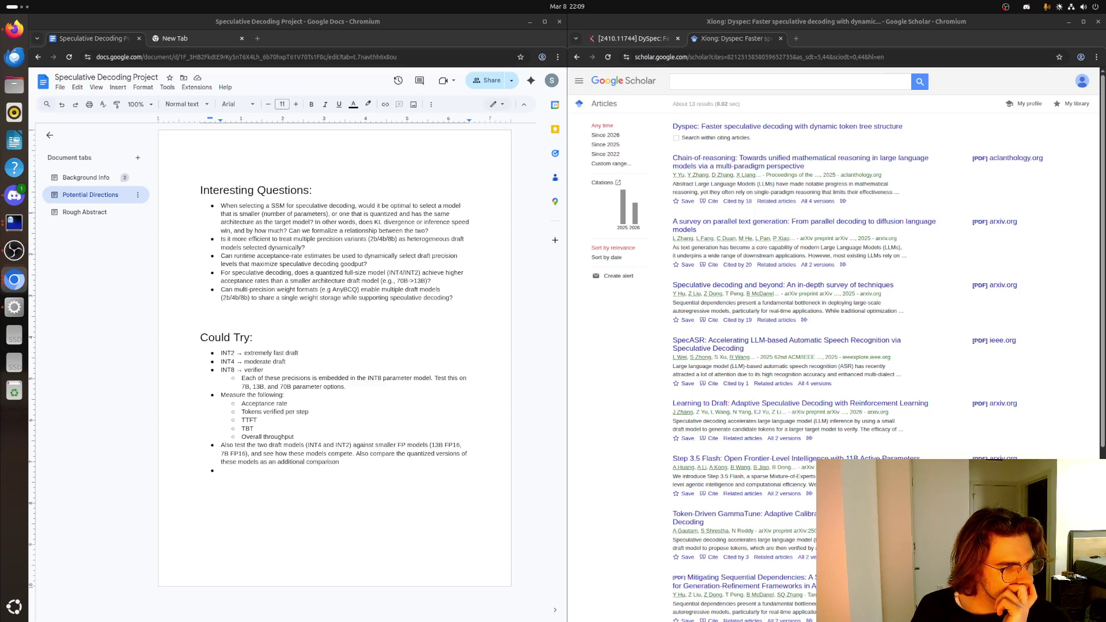
pyautogui.click(778, 82)
# - Find the AdaEDL paper on Scholar and load its arXiv PDF (2410.18351)
pyautogui.hotkey('ctrl', 'v')
pyautogui.press('Return')
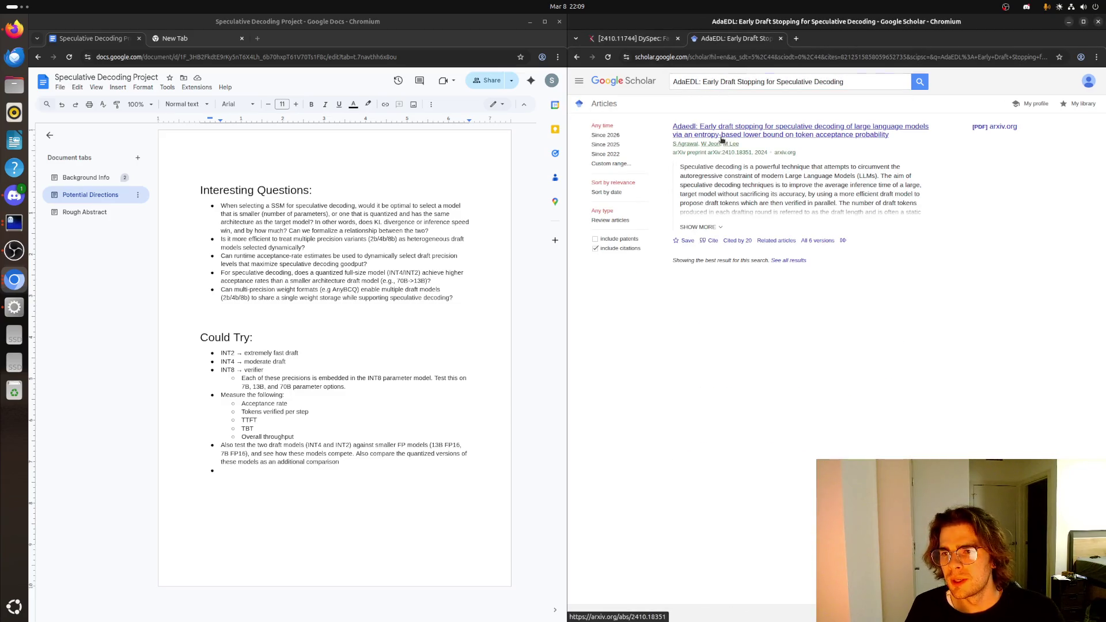
pyautogui.click(737, 128)
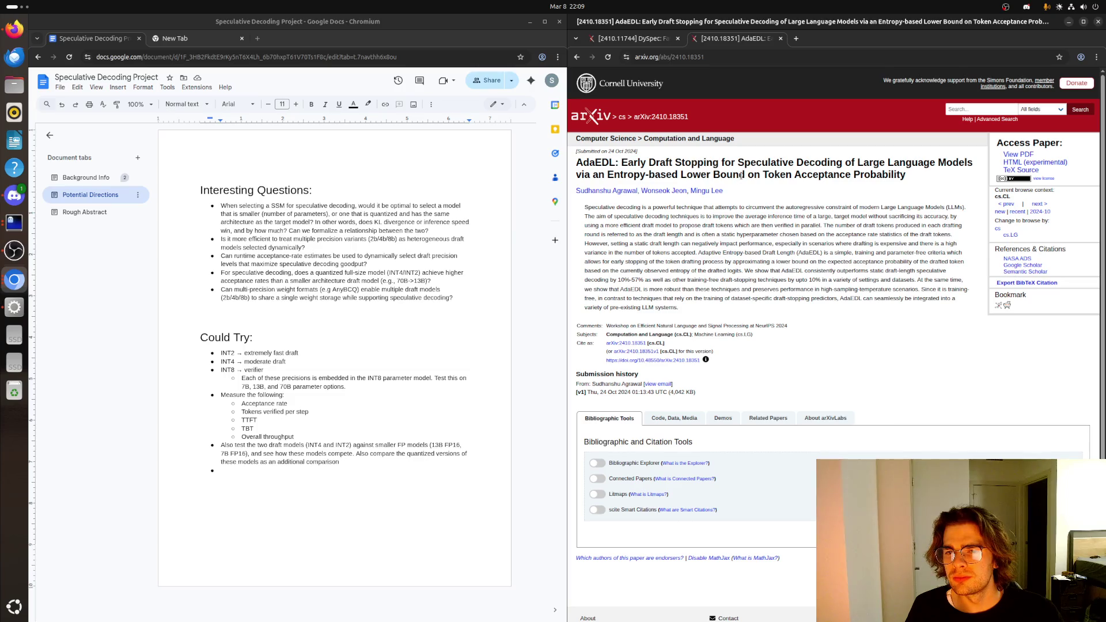
pyautogui.click(1019, 155)
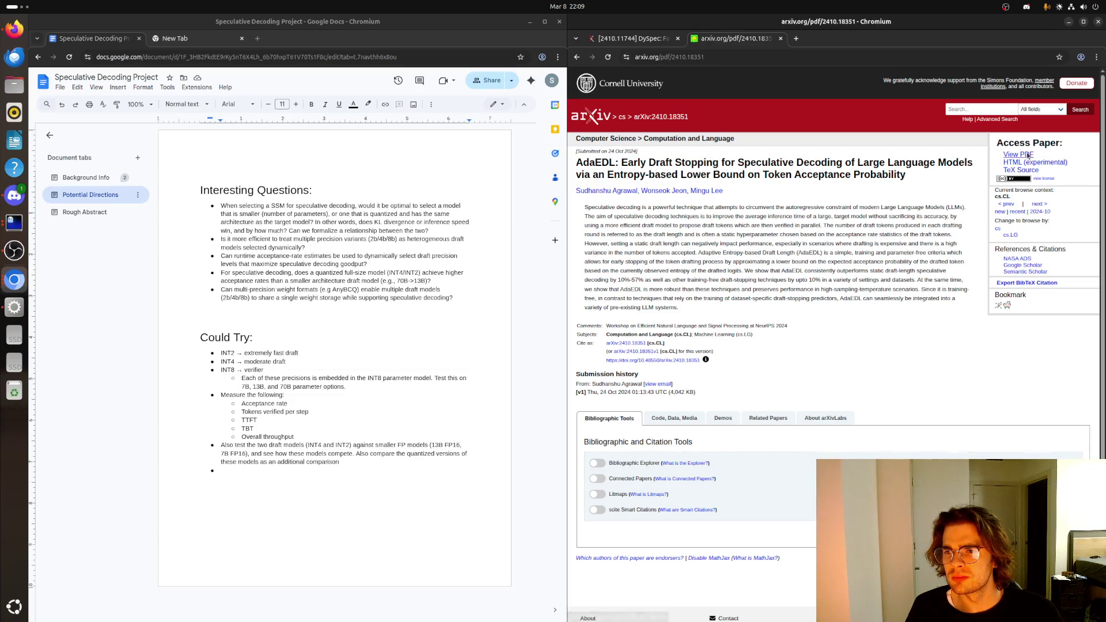
pyautogui.scroll(-5, 872, 166)
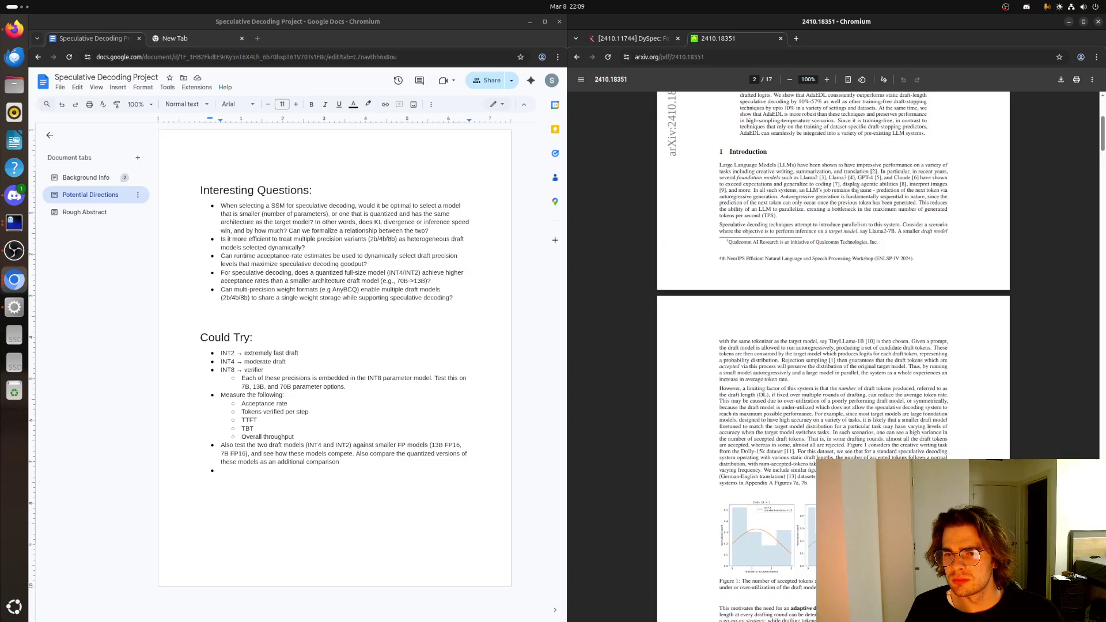
pyautogui.scroll(-5, 860, 192)
pyautogui.scroll(5, 859, 192)
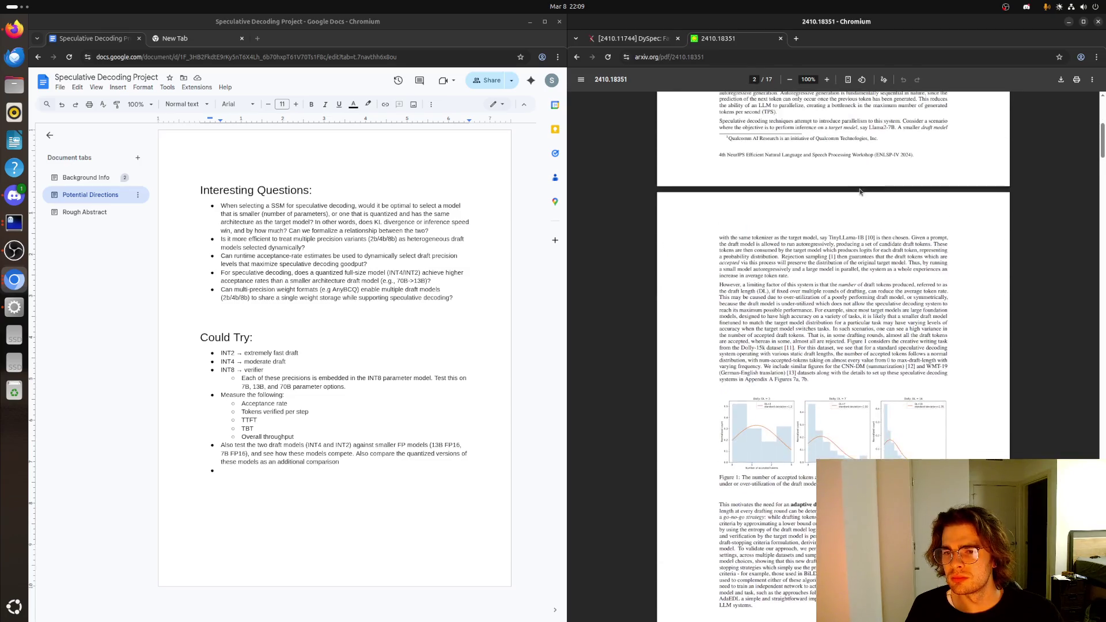
pyautogui.scroll(5, 859, 192)
# - Zoom the PDF to 175% and skim the opening lines of the abstract
pyautogui.click(826, 80)
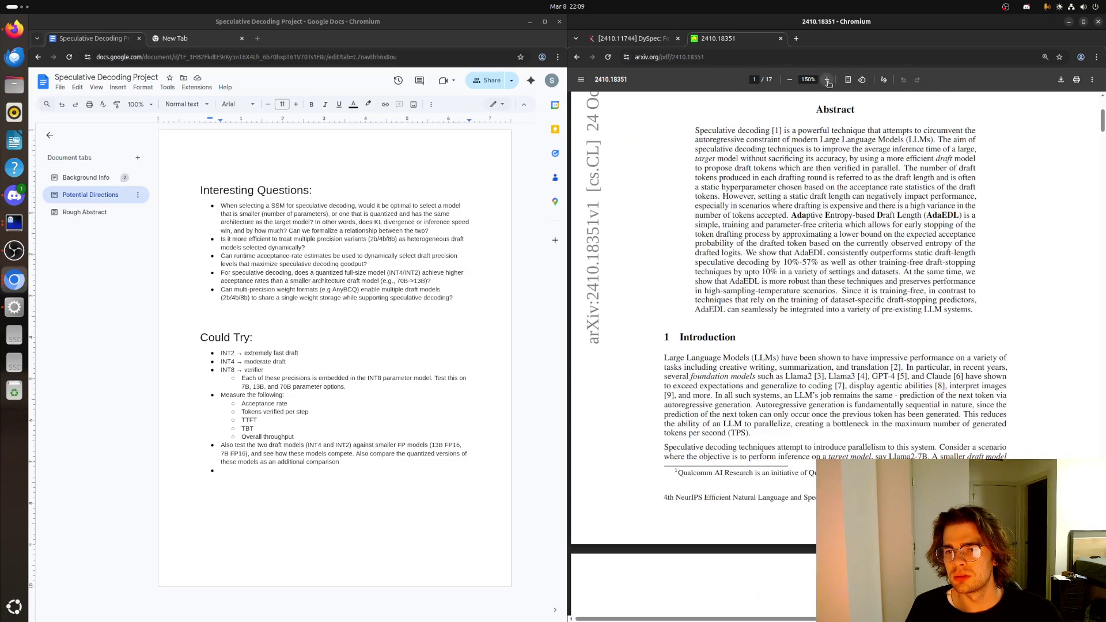
pyautogui.click(826, 80)
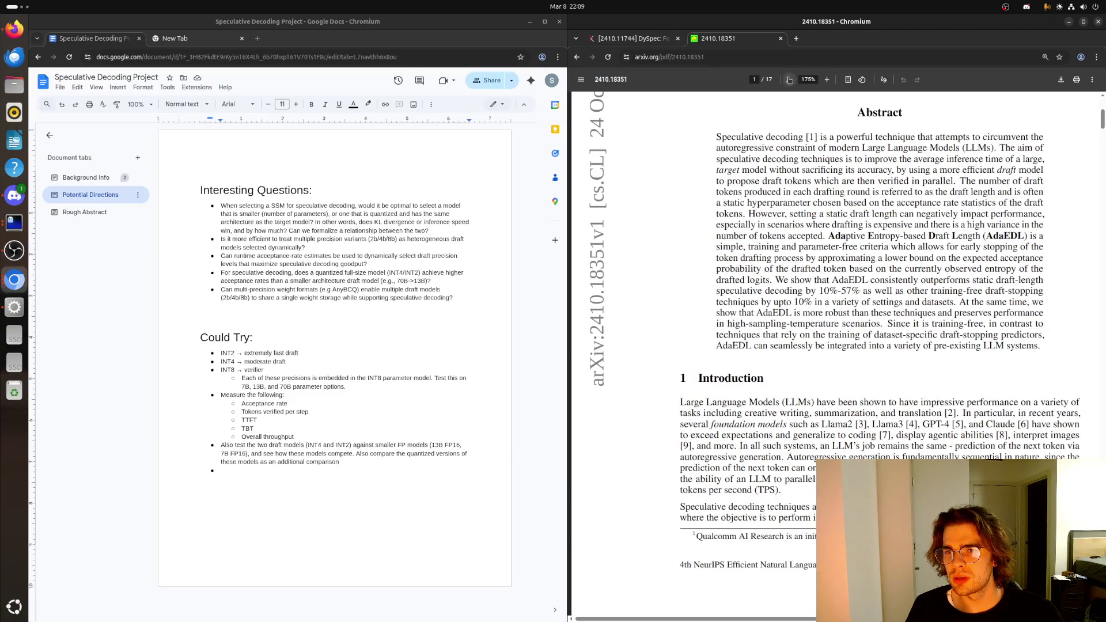
pyautogui.click(789, 80)
pyautogui.scroll(1, 580, 259)
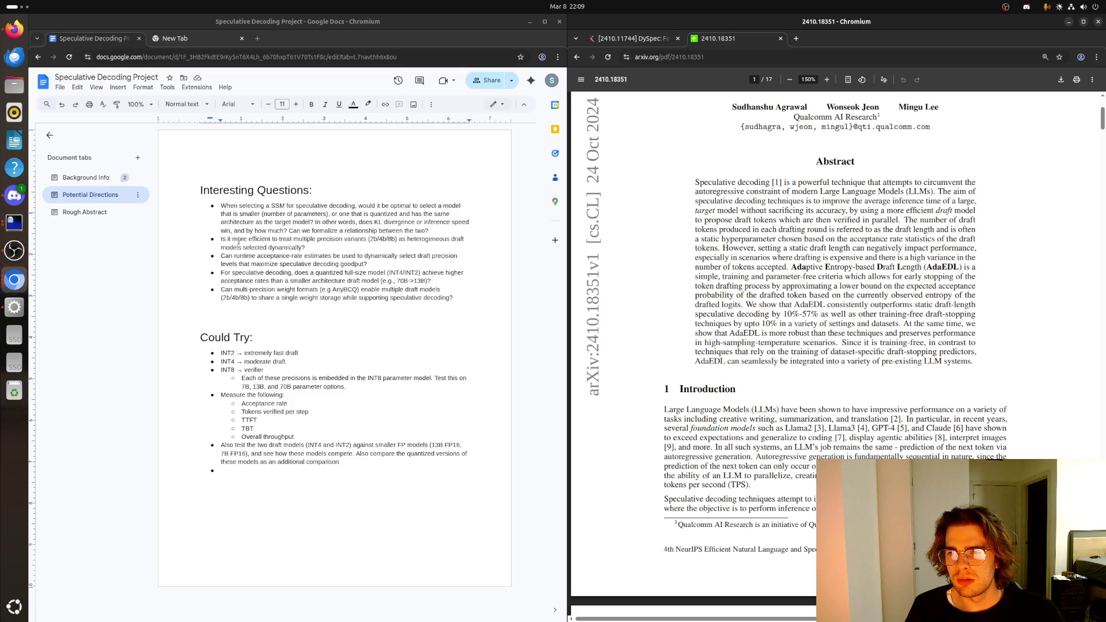
pyautogui.moveTo(802, 190)
pyautogui.mouseDown()
pyautogui.moveTo(956, 210)
pyautogui.moveTo(818, 269)
pyautogui.mouseUp()
pyautogui.click(818, 272)
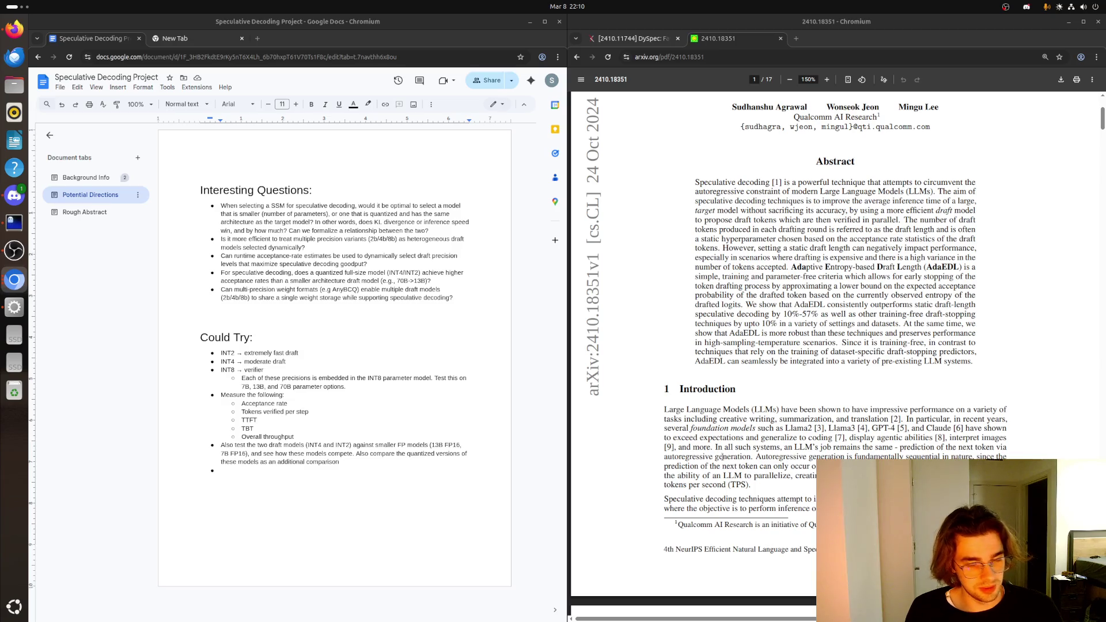
pyautogui.click(826, 79)
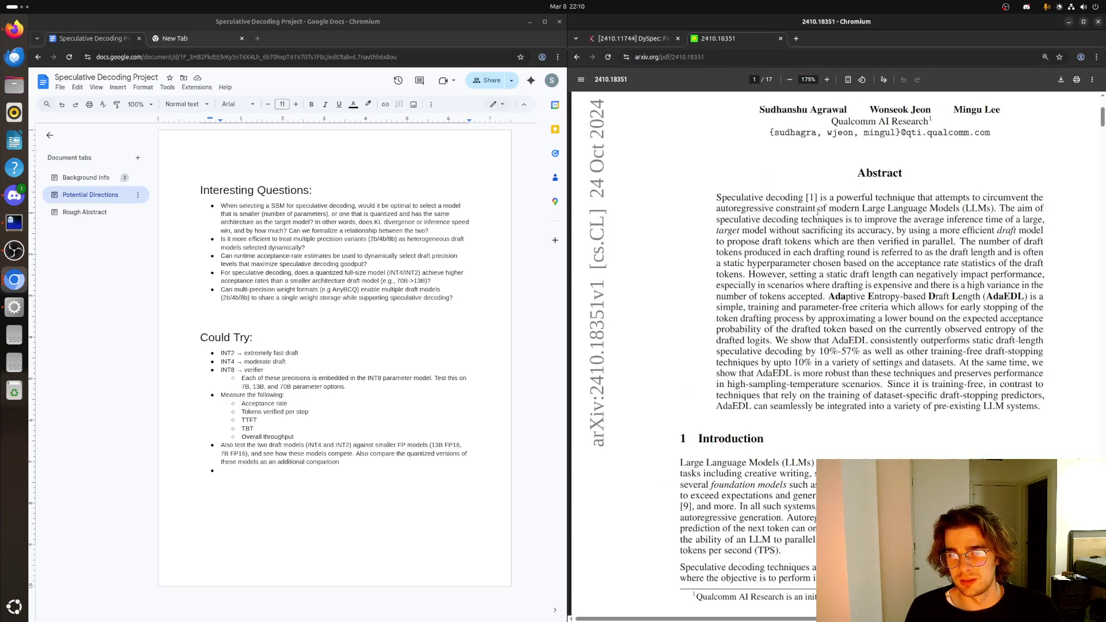
pyautogui.moveTo(768, 619); pyautogui.dragTo(808, 619)
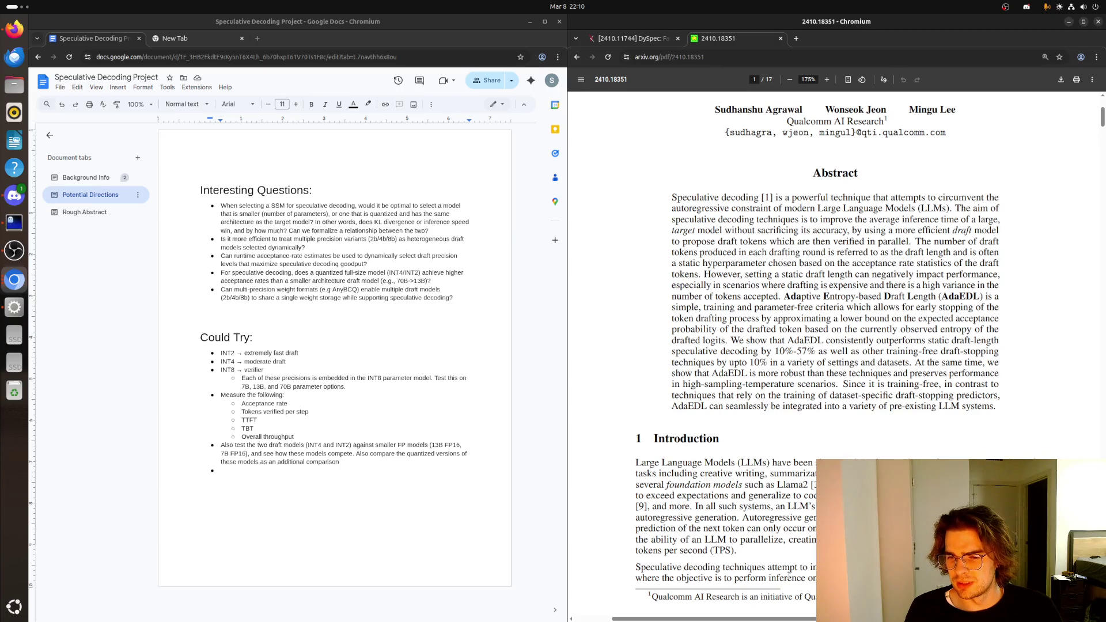
pyautogui.scroll(3, 787, 572)
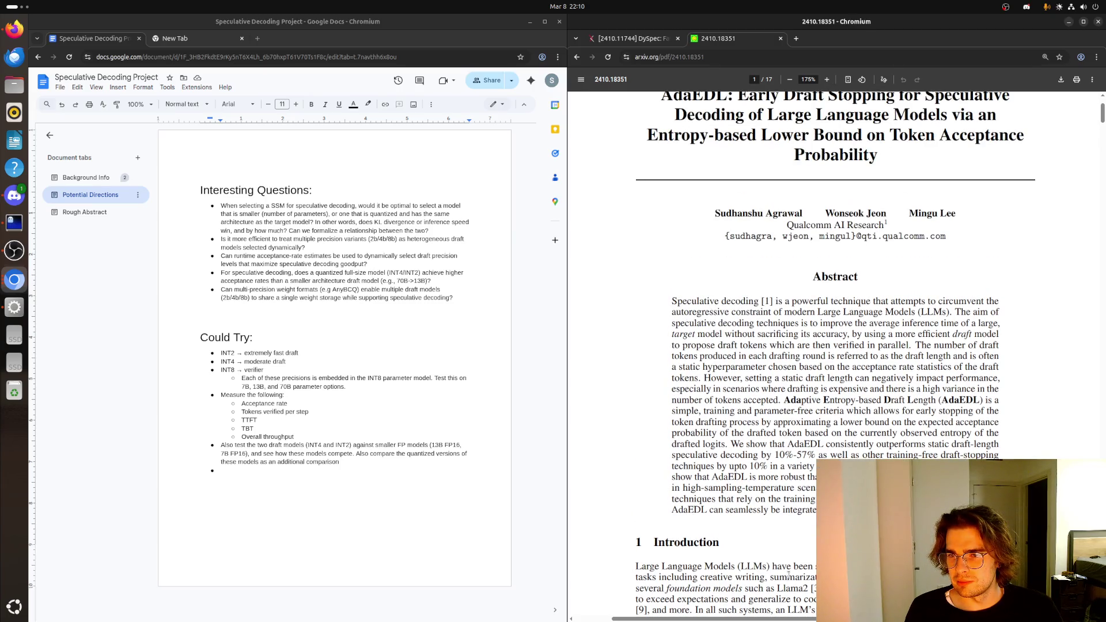
pyautogui.scroll(3, 788, 573)
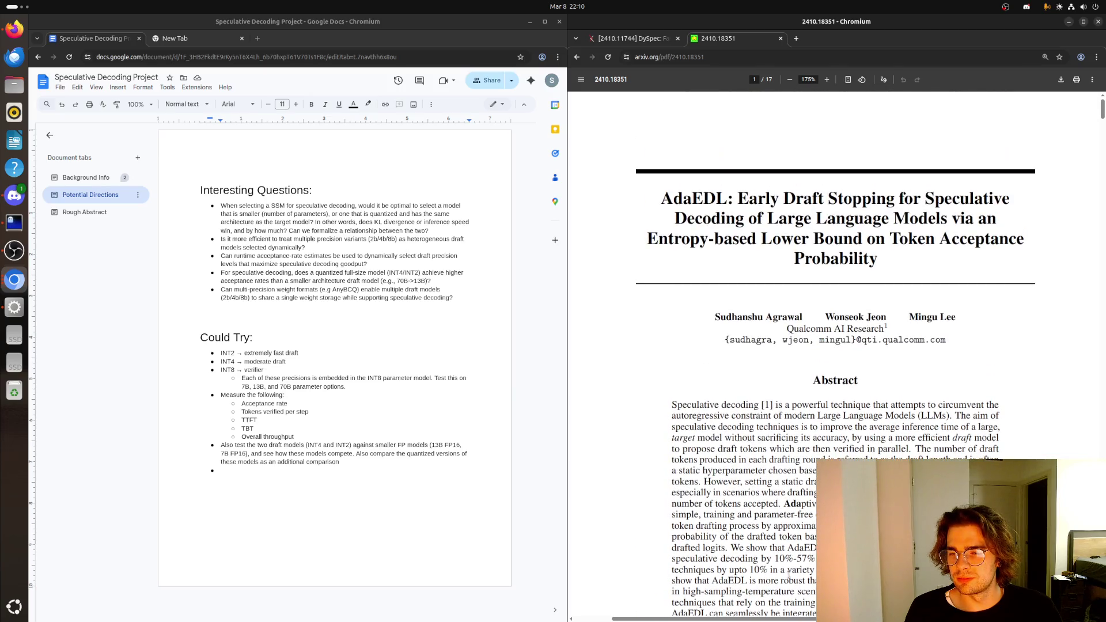
pyautogui.scroll(-3, 789, 572)
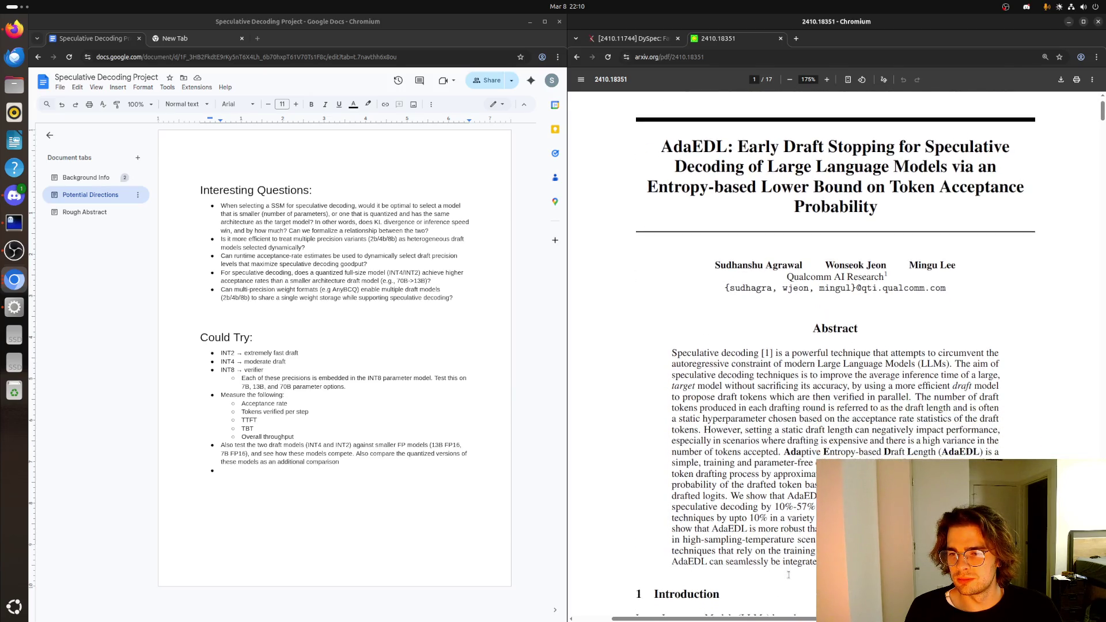
pyautogui.scroll(-3, 788, 572)
pyautogui.scroll(-2, 806, 603)
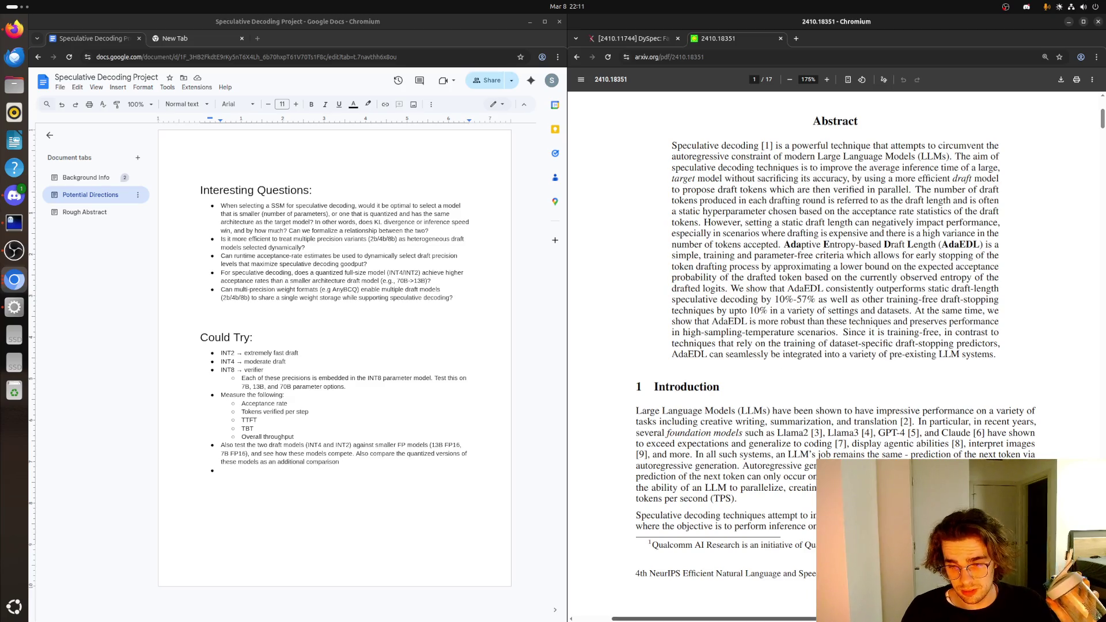
pyautogui.moveTo(817, 618); pyautogui.dragTo(730, 619)
pyautogui.scroll(2, 730, 619)
pyautogui.moveTo(801, 619); pyautogui.dragTo(790, 618)
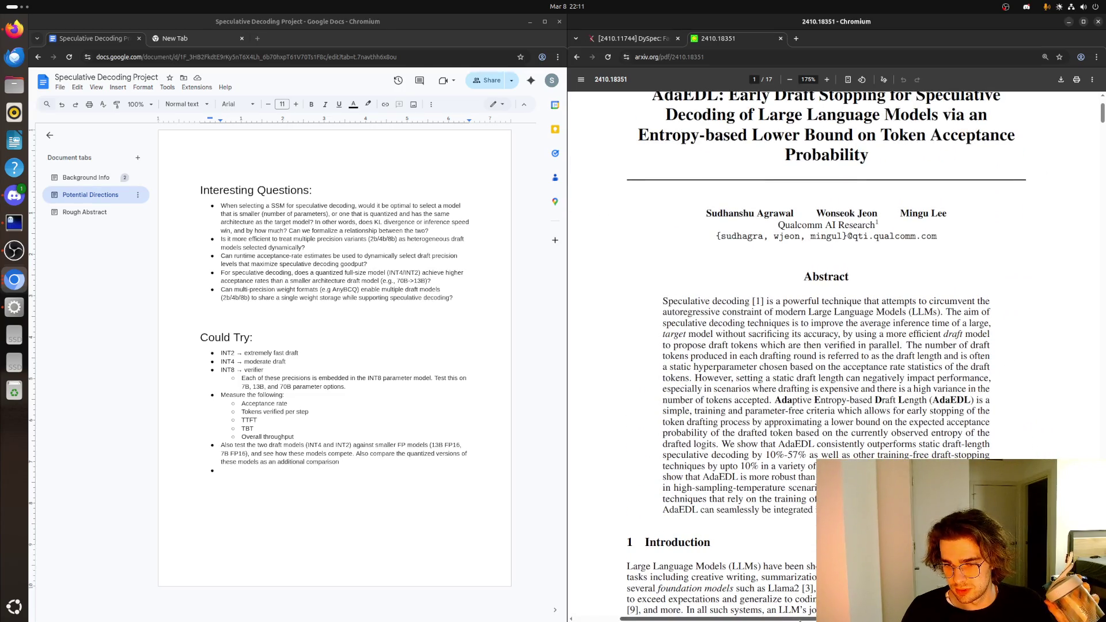
pyautogui.scroll(-2, 804, 602)
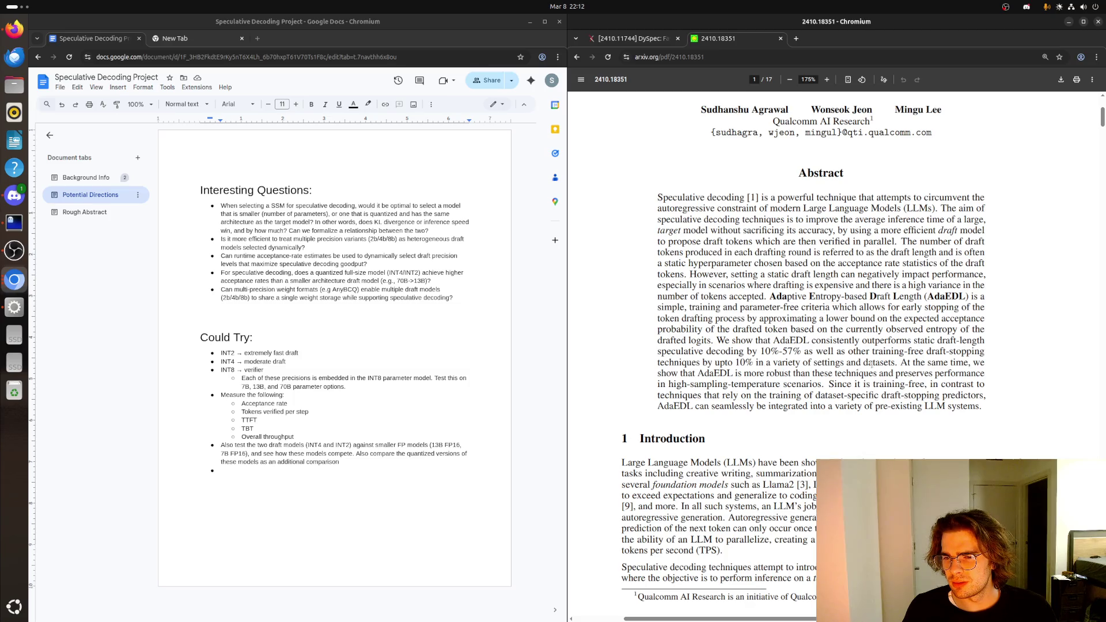
pyautogui.moveTo(708, 374); pyautogui.dragTo(974, 384)
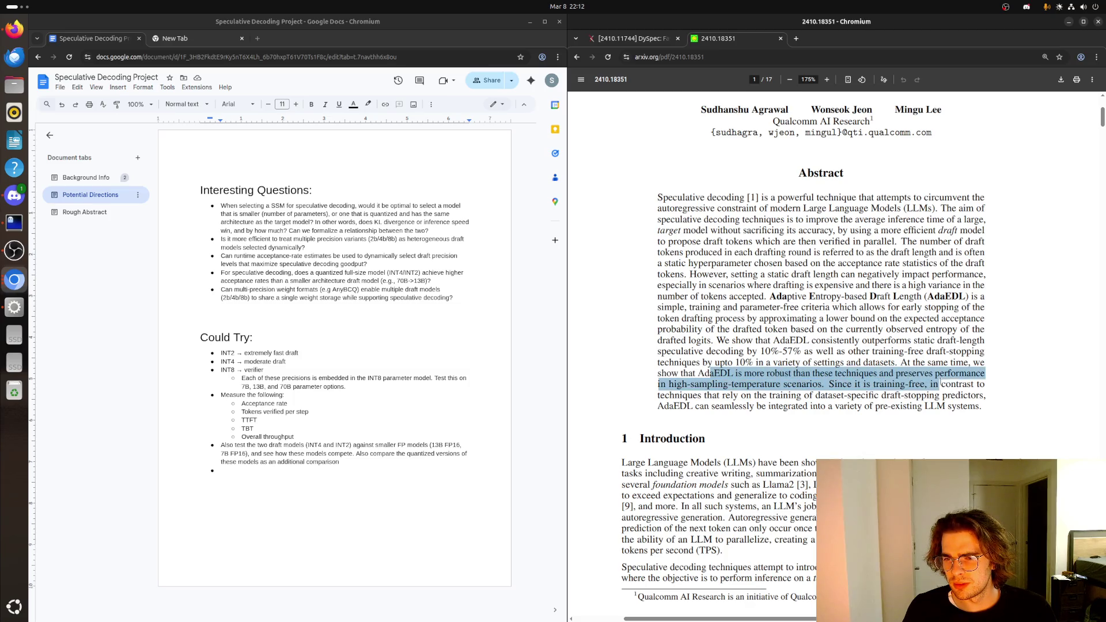
# - Highlight and release a sentence at the end of the abstract while reading on
pyautogui.moveTo(975, 385); pyautogui.dragTo(889, 396)
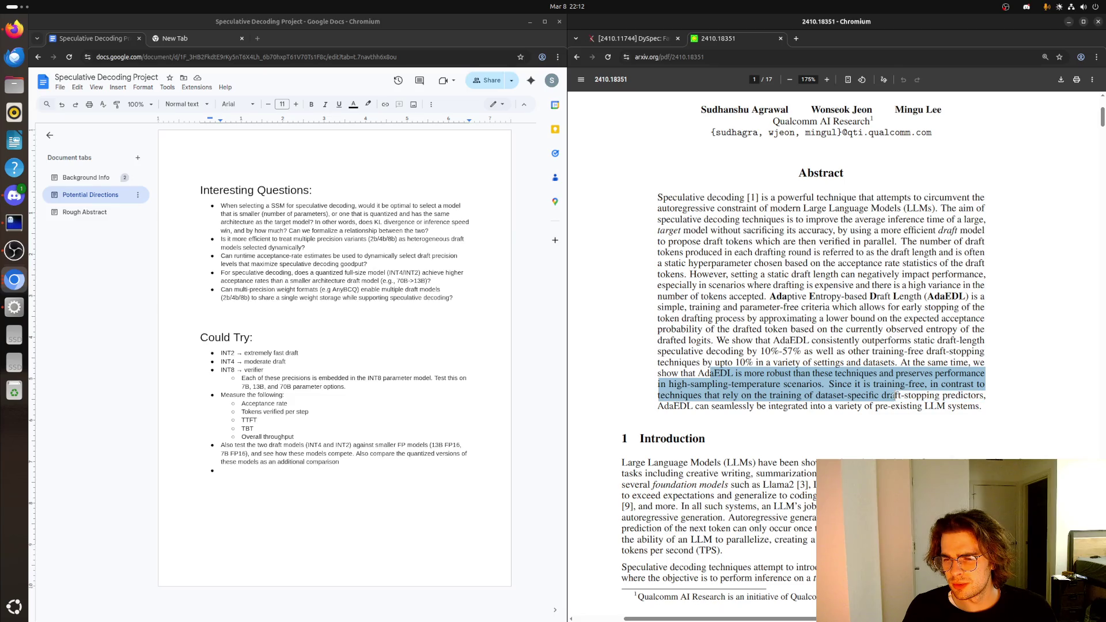
pyautogui.click(887, 394)
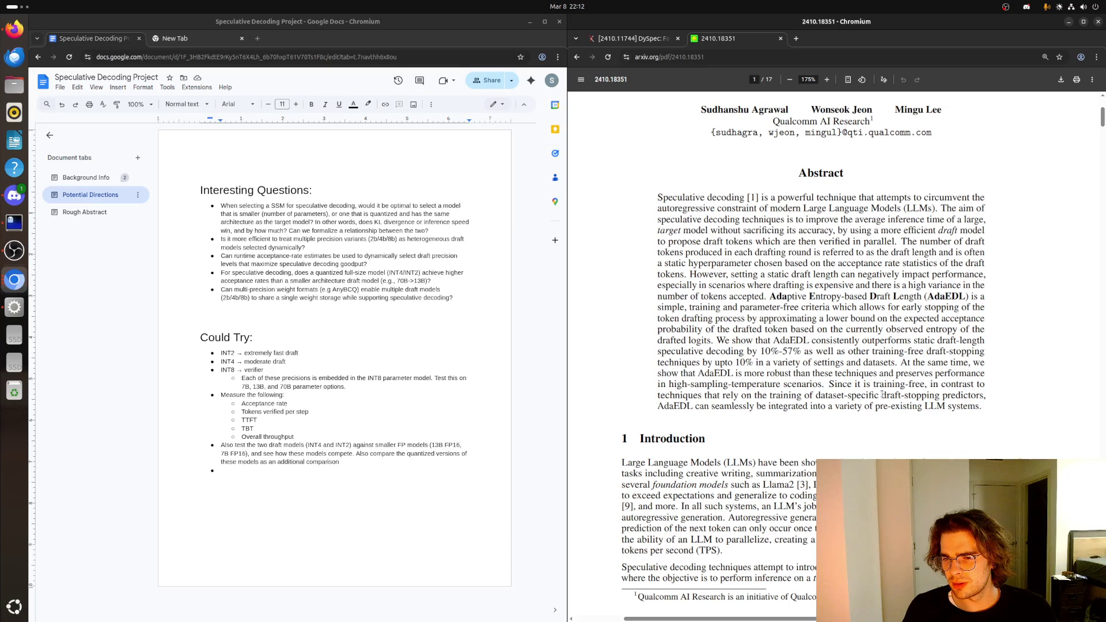
pyautogui.scroll(-3, 881, 395)
pyautogui.scroll(-2, 880, 398)
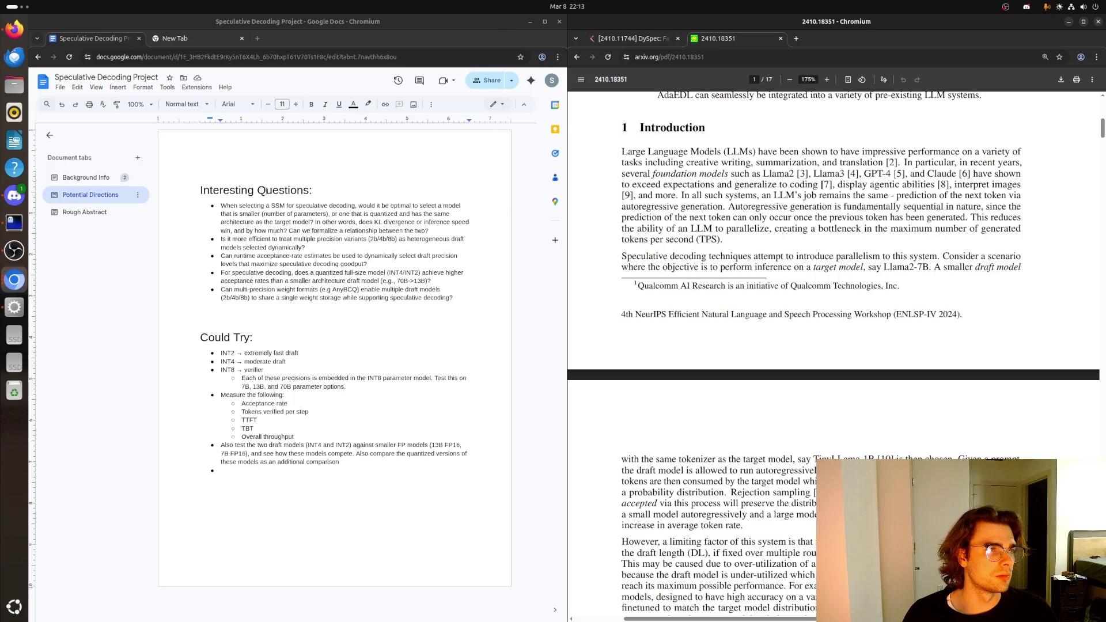
# - Flash the Activities overview and toggle away the OBS panel covering the notes
pyautogui.press('super')
pyautogui.press('super')
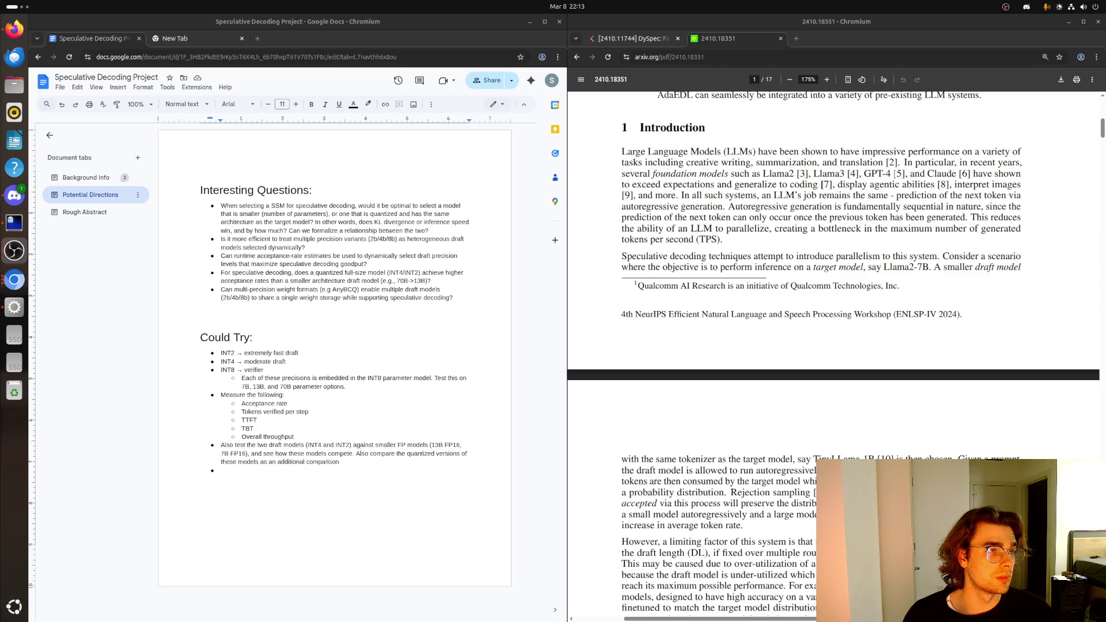
pyautogui.hotkey('alt', 'Tab')
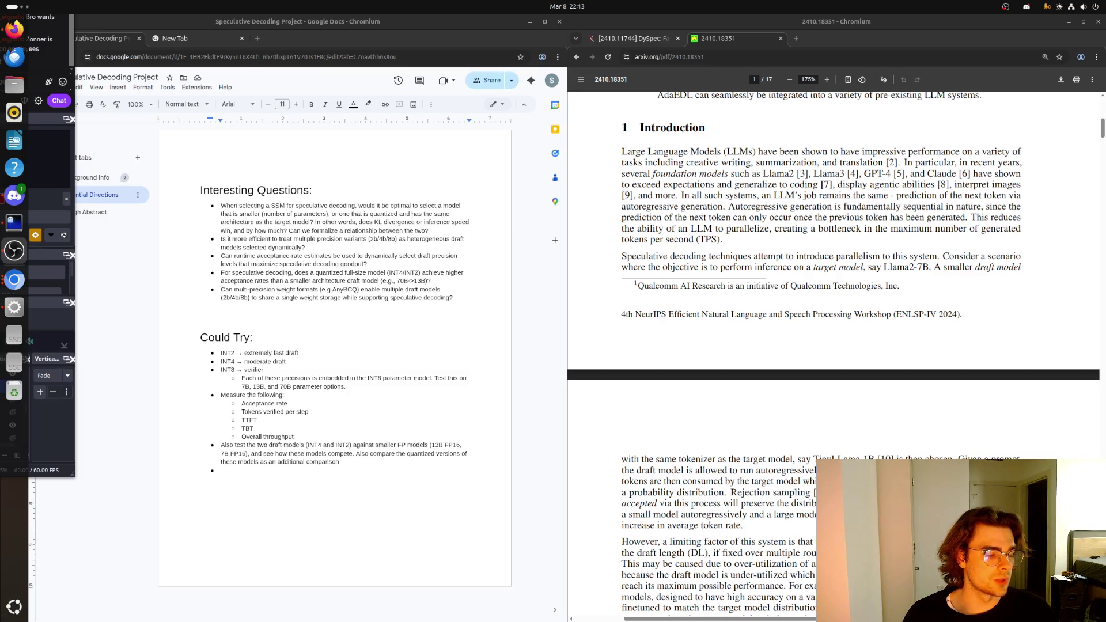
pyautogui.hotkey('alt', 'Tab')
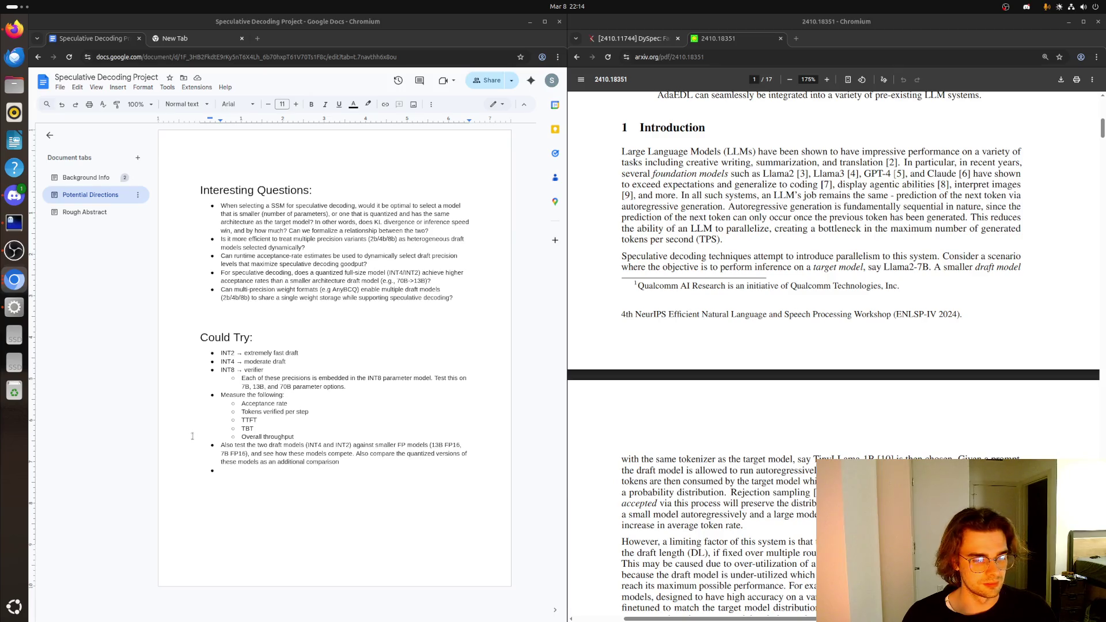
pyautogui.scroll(-3, 670, 359)
pyautogui.scroll(-2, 670, 358)
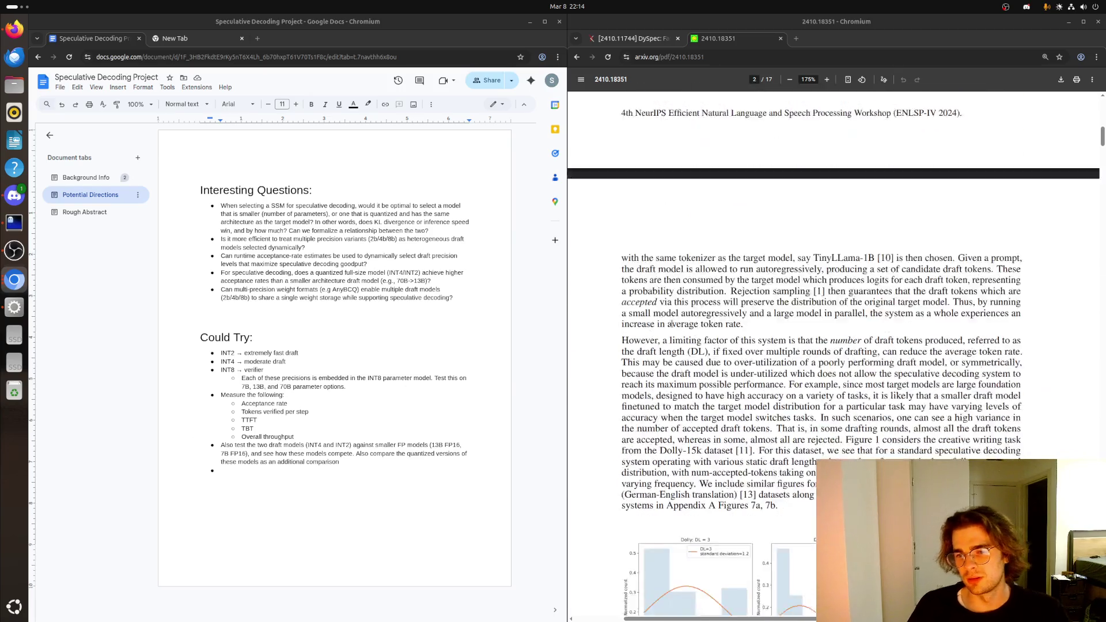
pyautogui.scroll(-2, 672, 358)
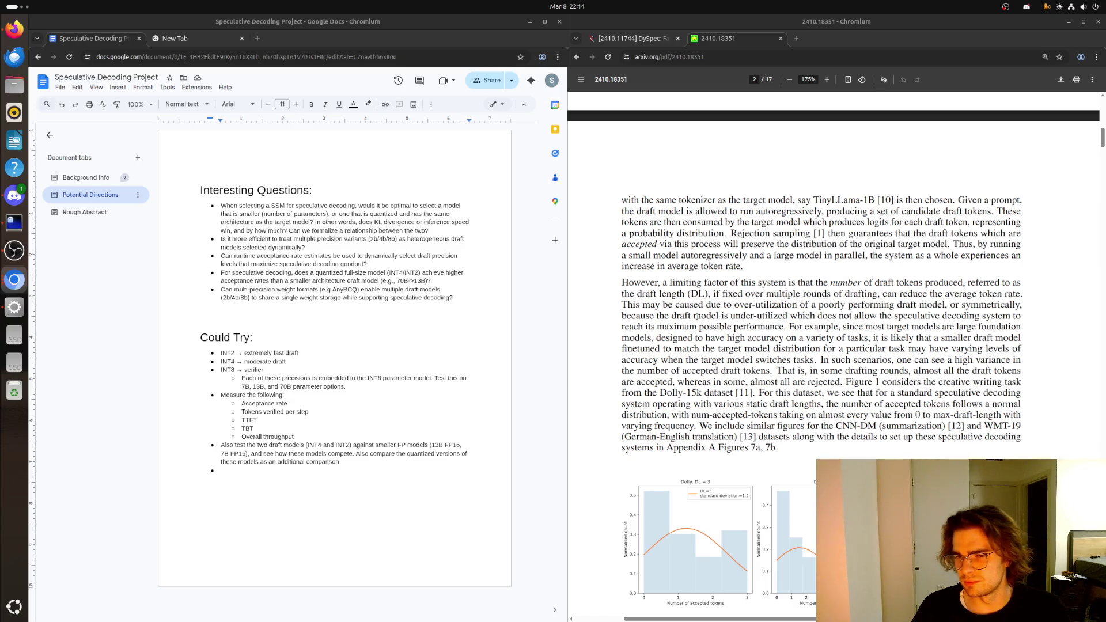
# - Highlight and release a passage in page 2's draft-length paragraph
pyautogui.moveTo(800, 338); pyautogui.dragTo(914, 361)
pyautogui.click(859, 381)
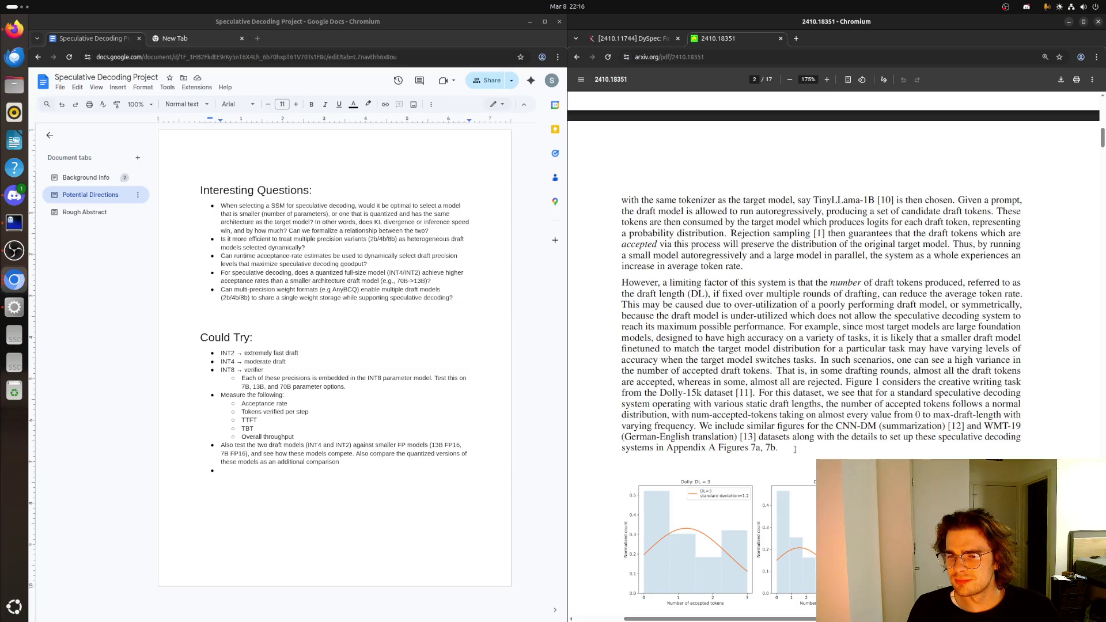
pyautogui.scroll(-3, 794, 448)
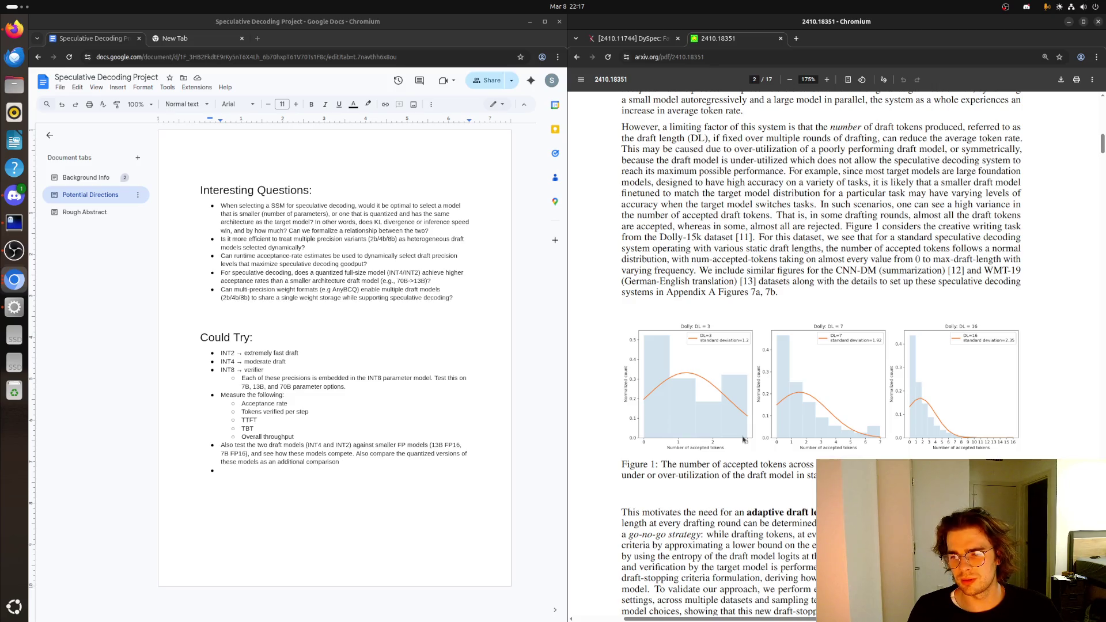
pyautogui.scroll(-3, 821, 347)
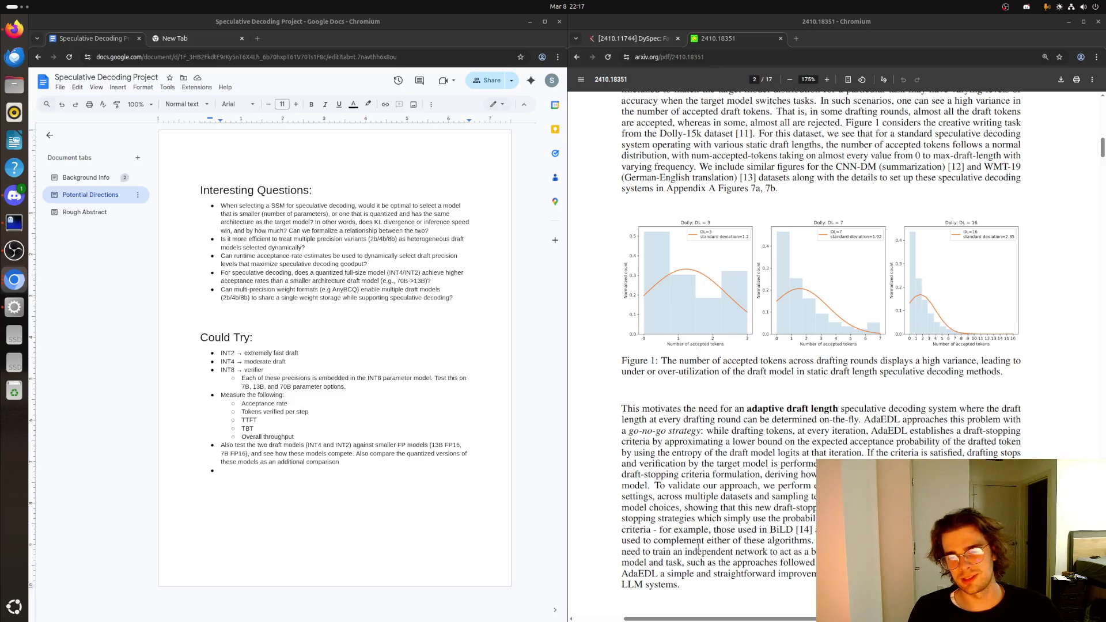
pyautogui.scroll(-3, 692, 552)
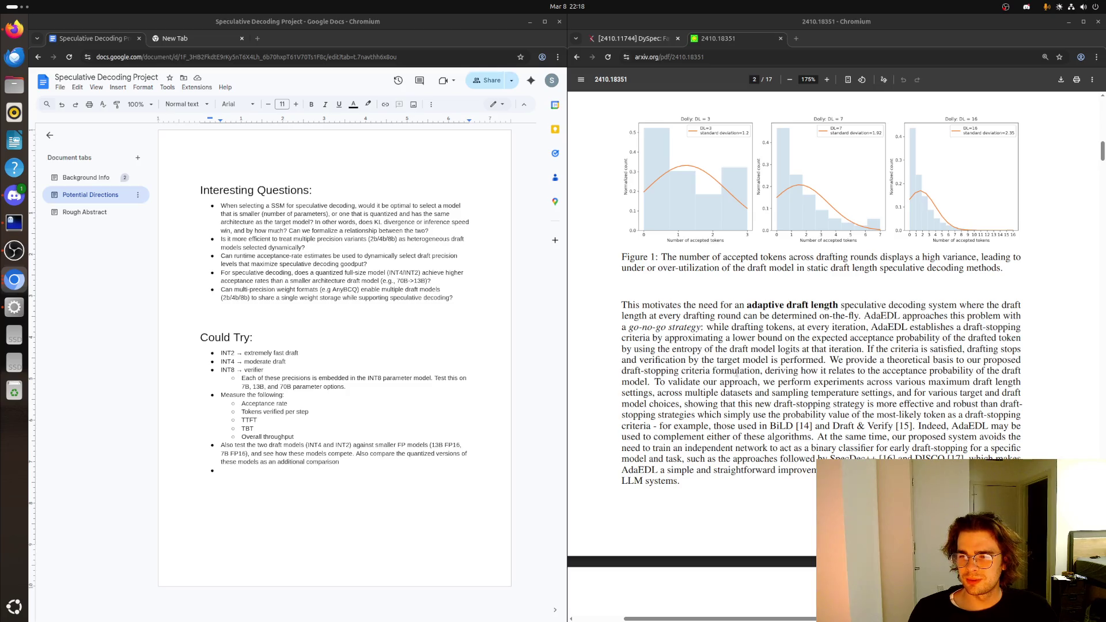
pyautogui.scroll(-2, 772, 370)
pyautogui.scroll(-1, 752, 375)
pyautogui.scroll(-1, 730, 383)
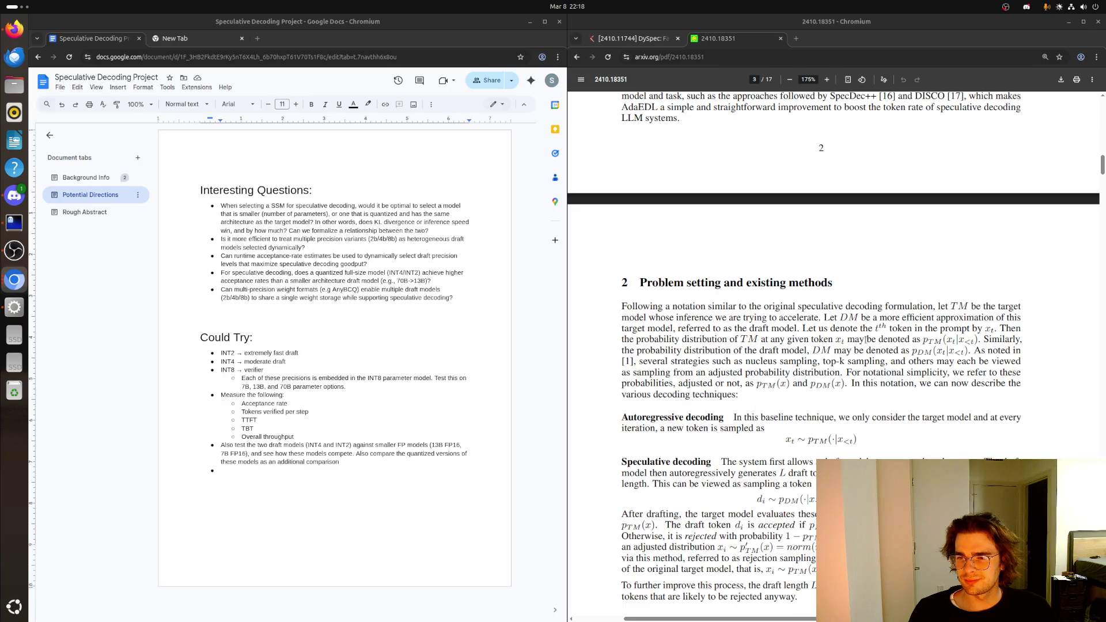
# - Refocus the paper window on page 3's Section 2 heading
pyautogui.click(925, 342)
# - Highlight the autoregressive decoding sentence, its sampling formula, then the draft-token acceptance rule
pyautogui.moveTo(921, 338); pyautogui.dragTo(973, 349)
pyautogui.click(1004, 350)
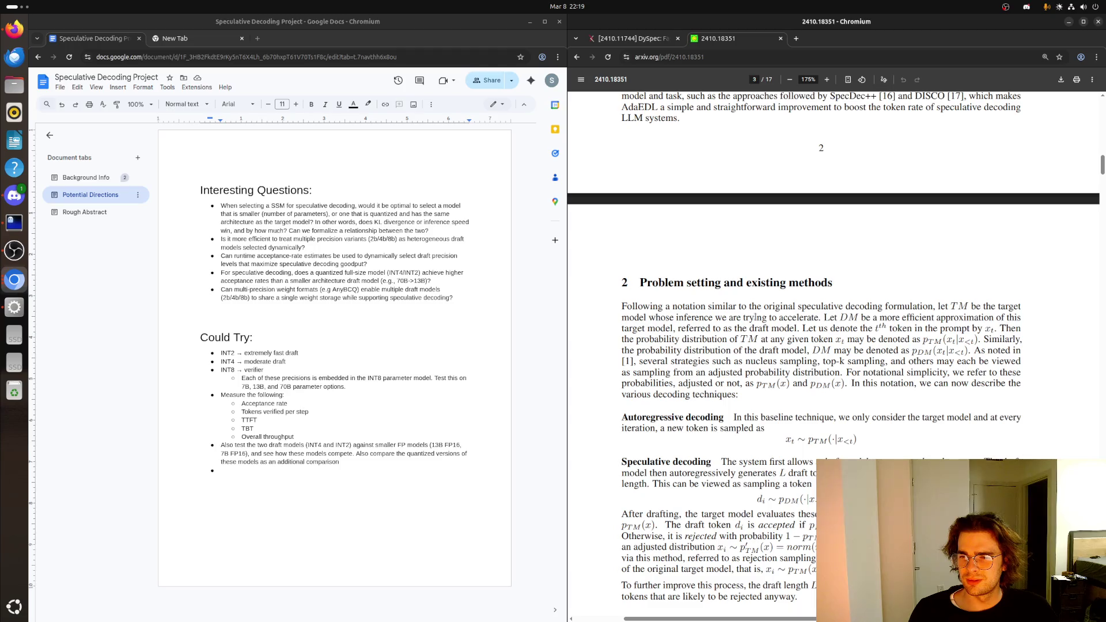
pyautogui.moveTo(734, 417)
pyautogui.mouseDown()
pyautogui.moveTo(903, 425)
pyautogui.moveTo(791, 423)
pyautogui.moveTo(782, 434)
pyautogui.mouseUp()
pyautogui.click(784, 438)
pyautogui.doubleClick(792, 439)
pyautogui.click(791, 439)
pyautogui.scroll(-2, 760, 432)
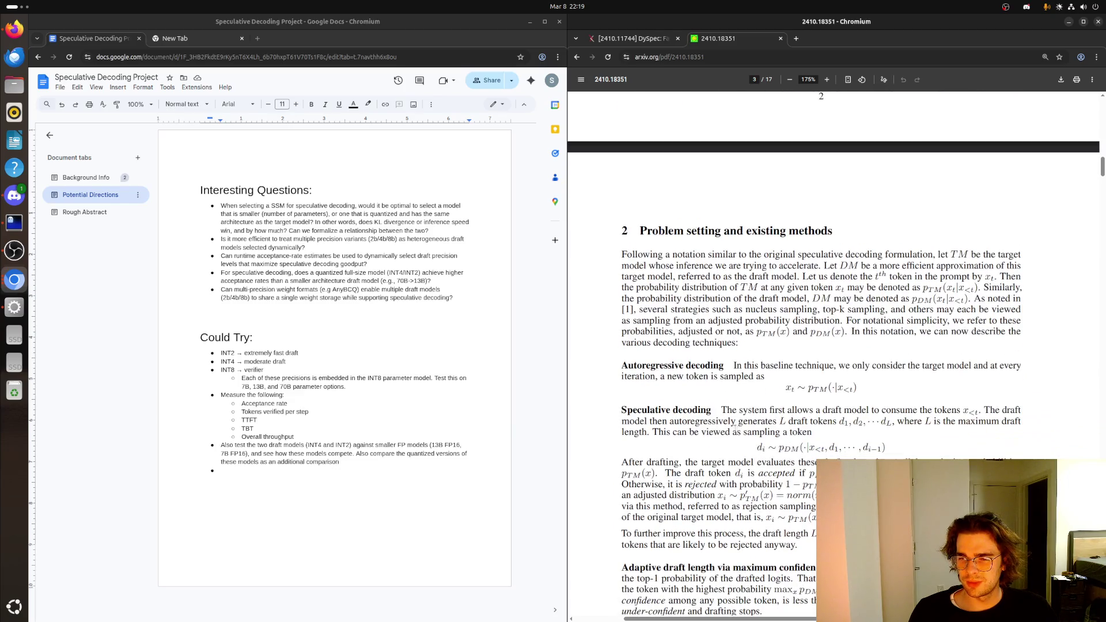
pyautogui.scroll(-1, 722, 429)
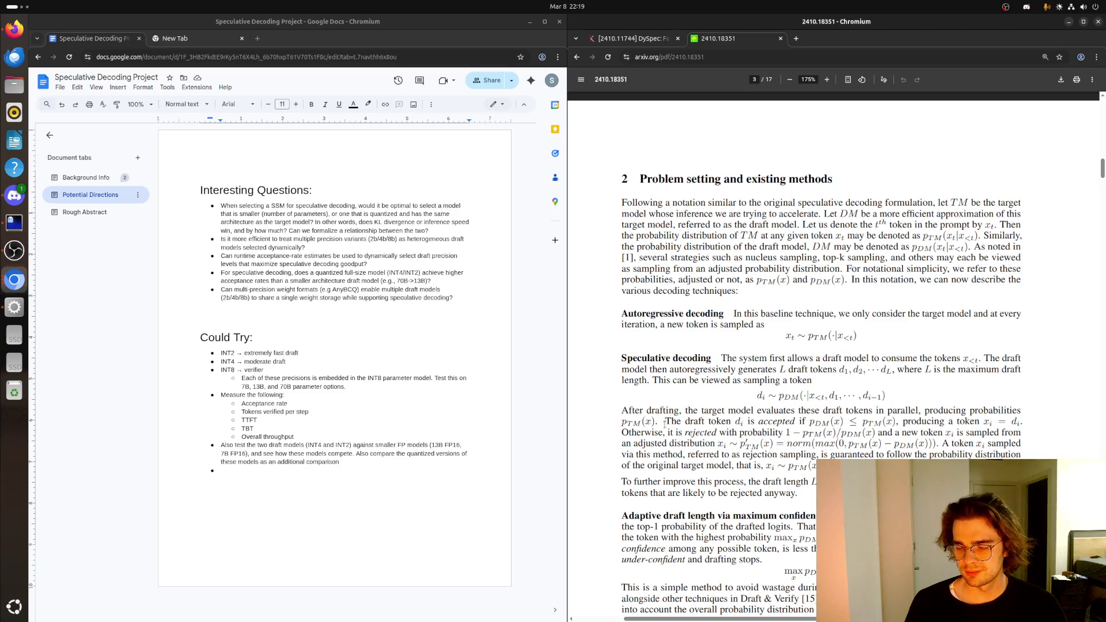
pyautogui.moveTo(665, 421); pyautogui.dragTo(829, 424)
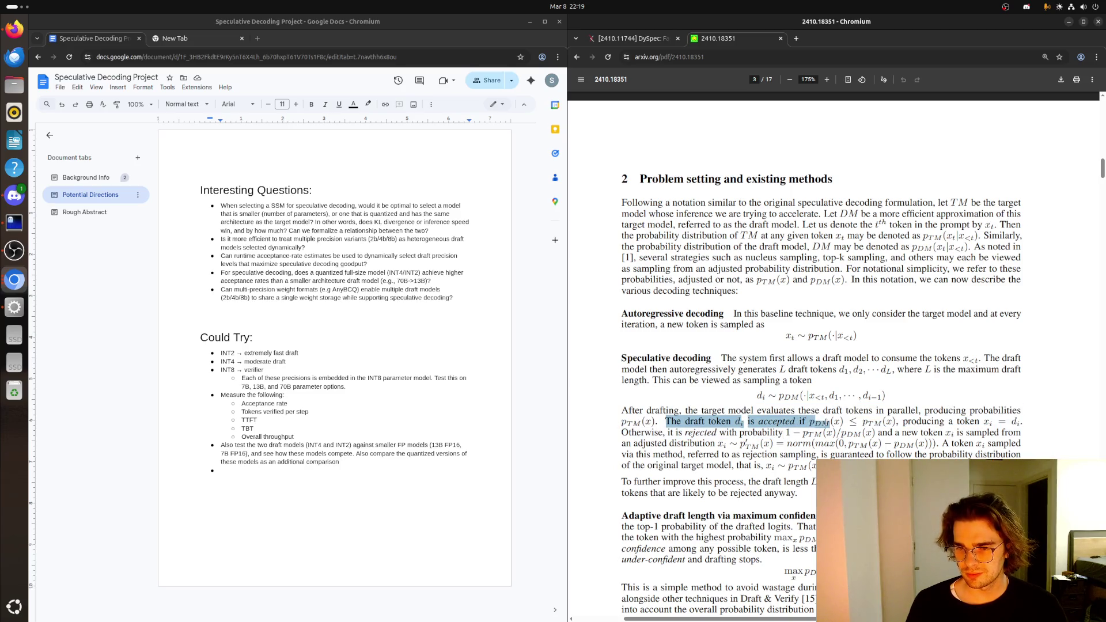
# - Release the acceptance highlight and briefly mark the drafting-wastage line near Section 3
pyautogui.click(807, 431)
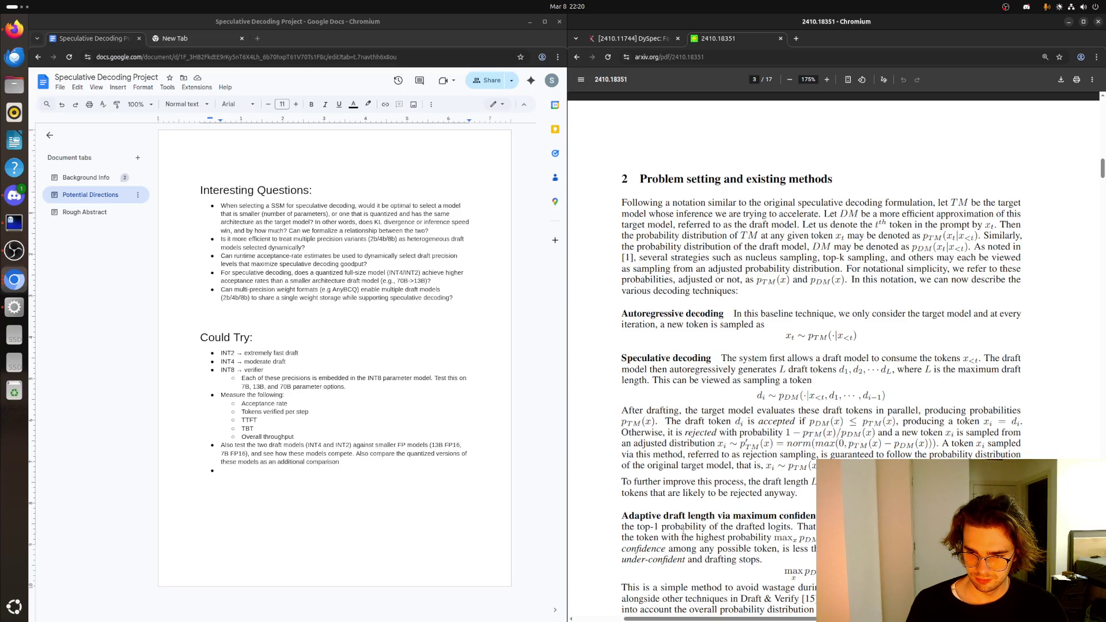
pyautogui.scroll(-3, 683, 518)
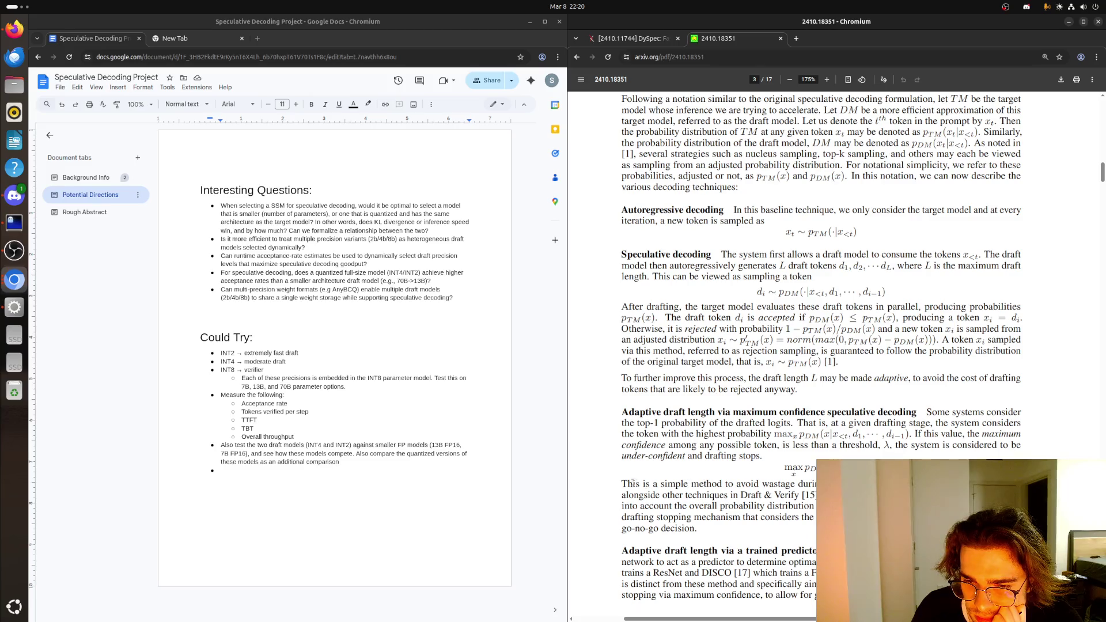
pyautogui.tripleClick(635, 483)
pyautogui.click(635, 483)
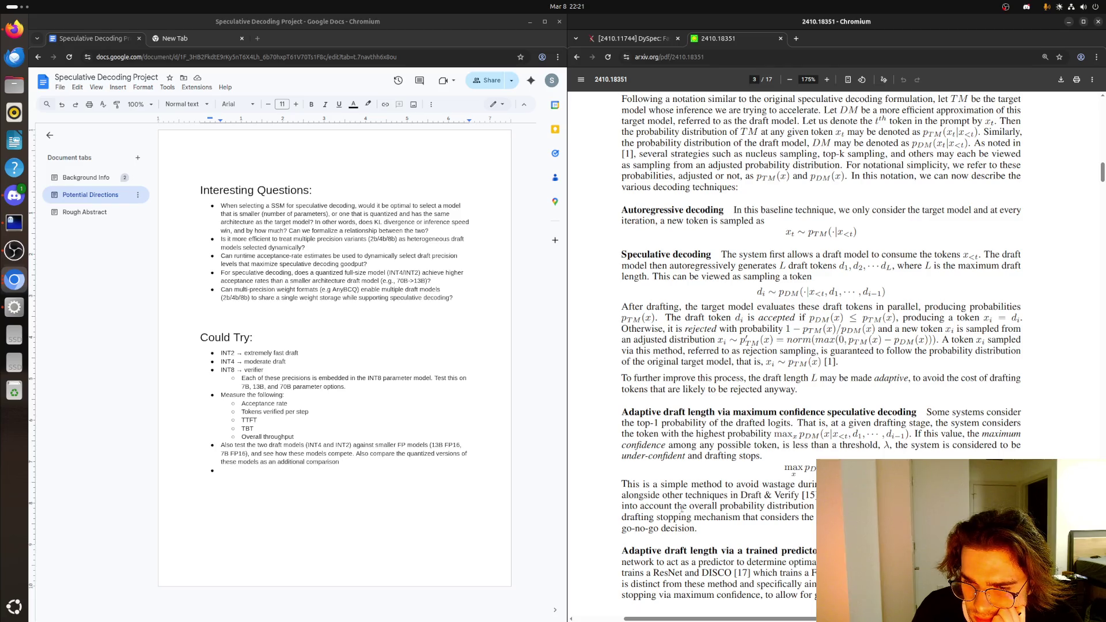
pyautogui.scroll(-1, 682, 509)
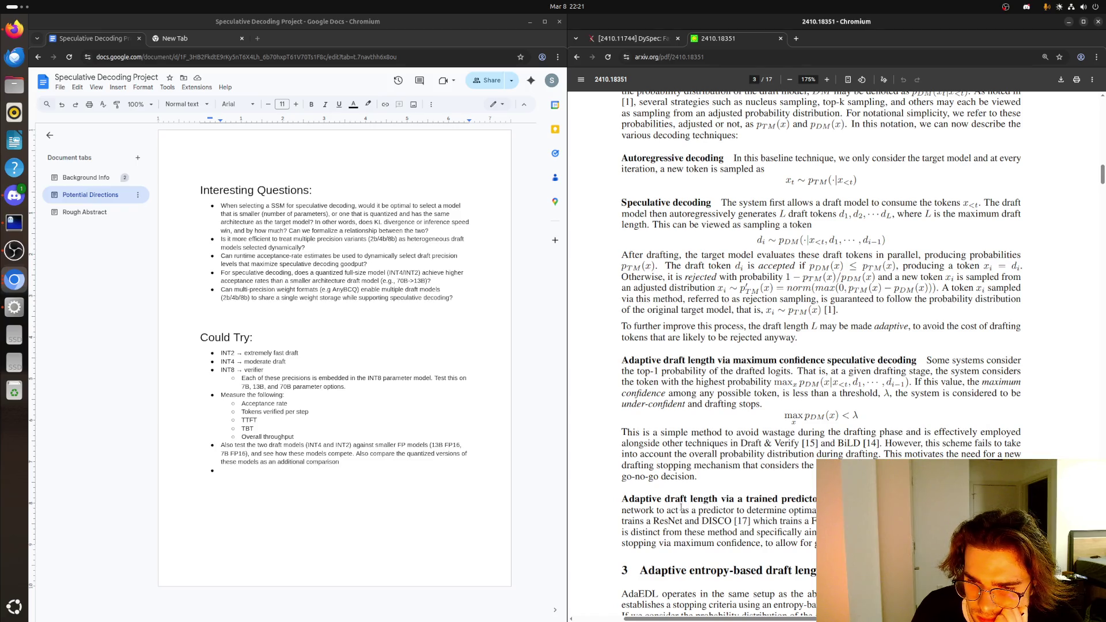
# - Highlight and release the passage on the overall probability distribution before reaching AdaEDL's stopping criterion
pyautogui.moveTo(634, 454); pyautogui.dragTo(735, 476)
pyautogui.click(734, 476)
pyautogui.scroll(-3, 734, 477)
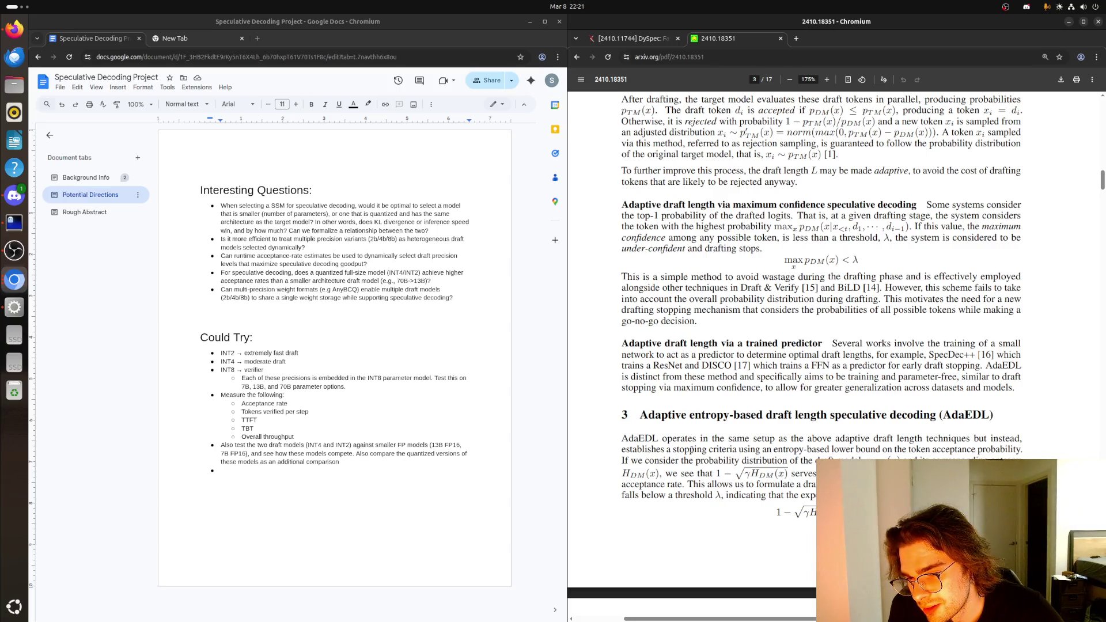
pyautogui.scroll(2, 740, 441)
pyautogui.scroll(3, 741, 441)
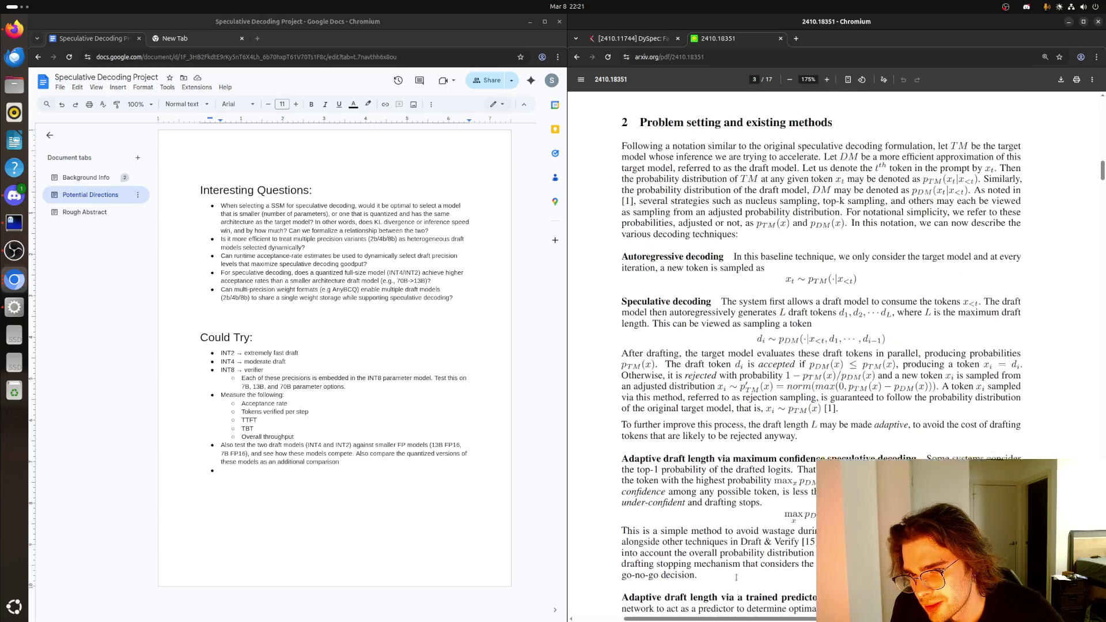
pyautogui.scroll(4, 740, 440)
pyautogui.scroll(-3, 664, 447)
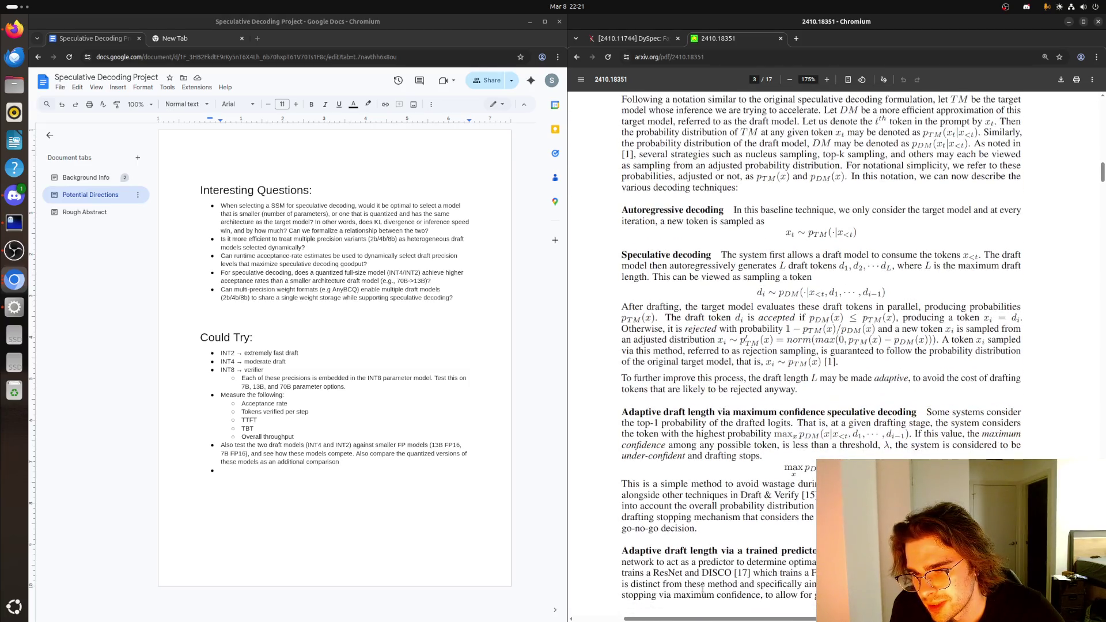
pyautogui.scroll(-2, 664, 447)
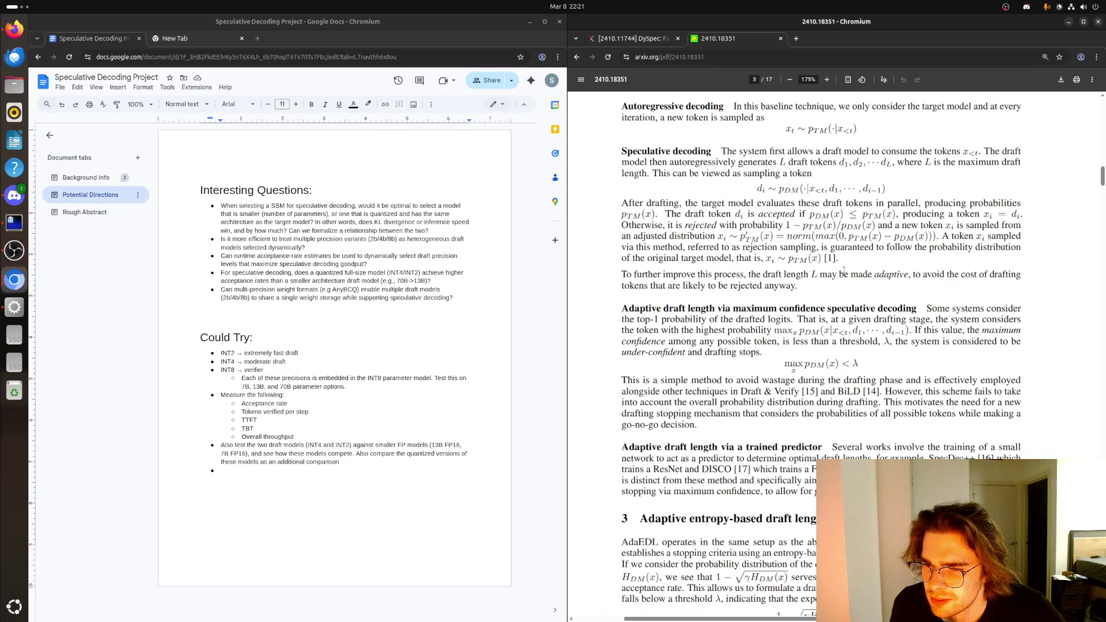
pyautogui.scroll(-1, 721, 365)
pyautogui.scroll(-2, 792, 301)
pyautogui.scroll(-1, 793, 300)
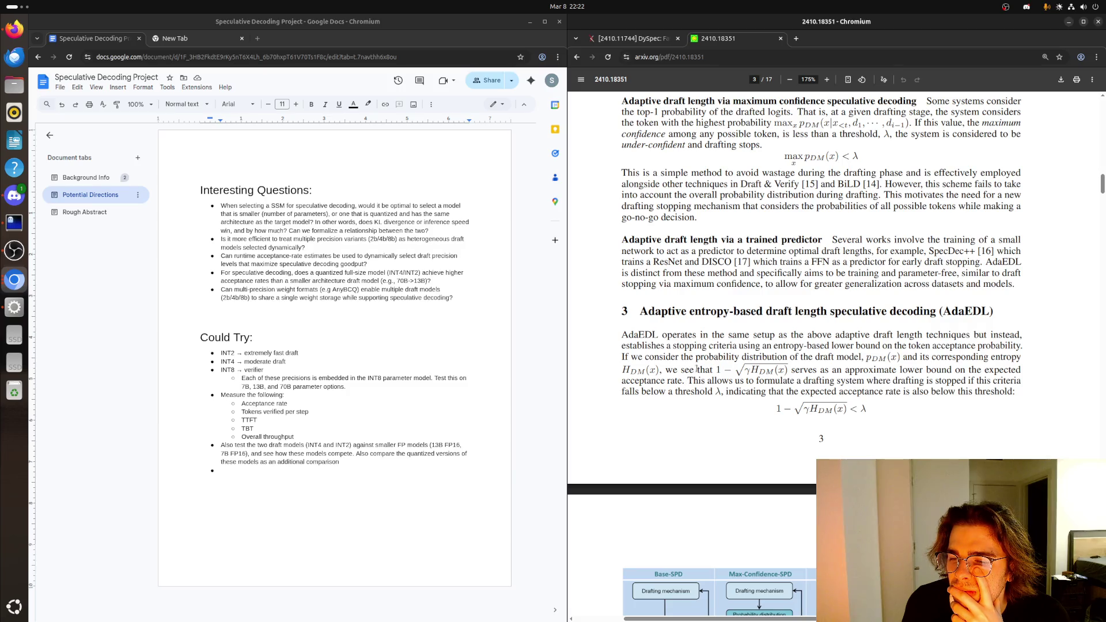
# - Highlight the entropy-based acceptance bound and the below-threshold stop-drafting sentence, clearing each selection
pyautogui.moveTo(697, 369); pyautogui.dragTo(842, 376)
pyautogui.click(838, 369)
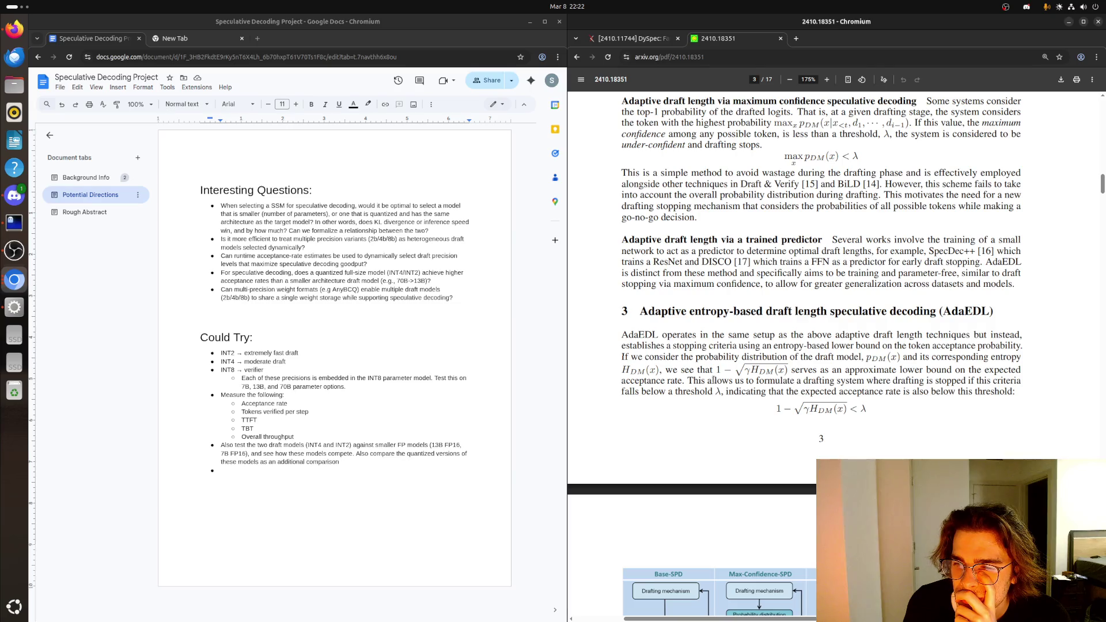
pyautogui.scroll(-3, 712, 380)
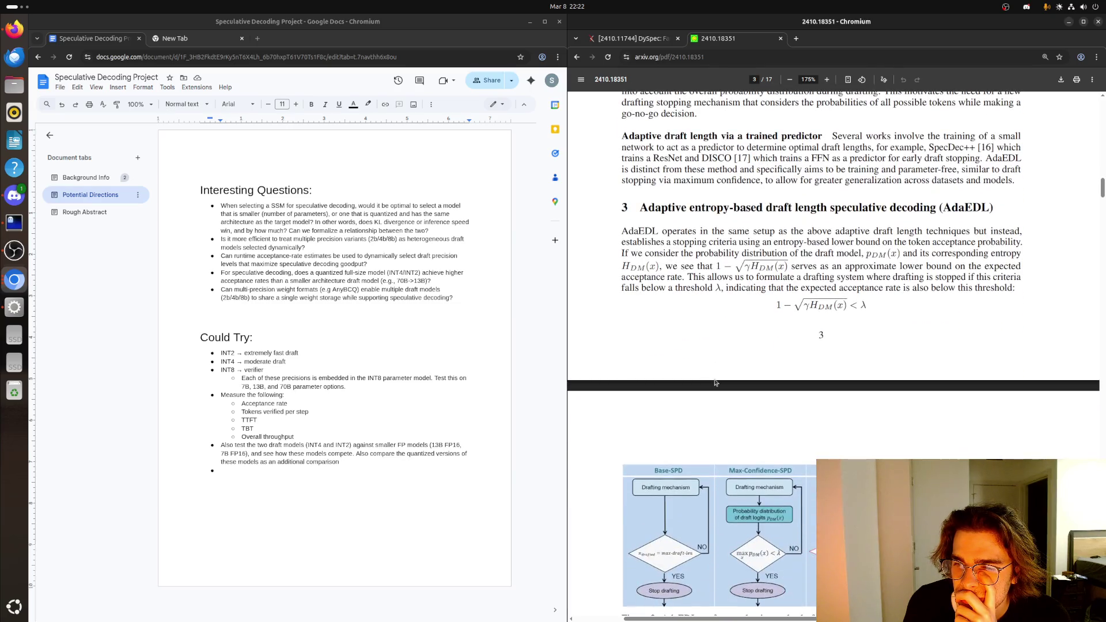
pyautogui.scroll(-1, 714, 382)
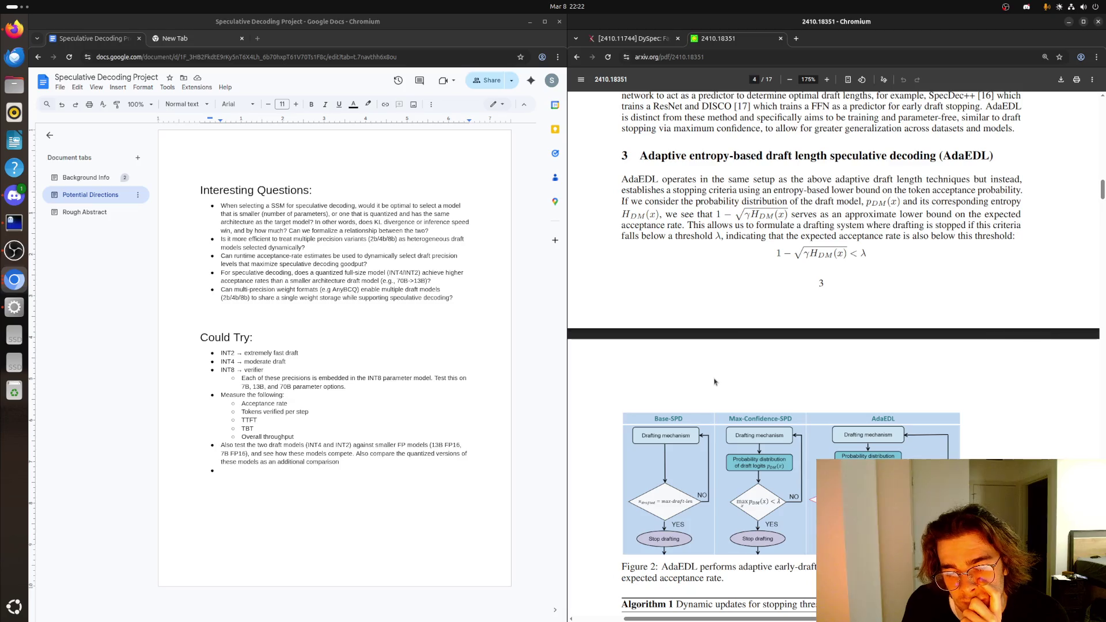
pyautogui.scroll(-2, 714, 382)
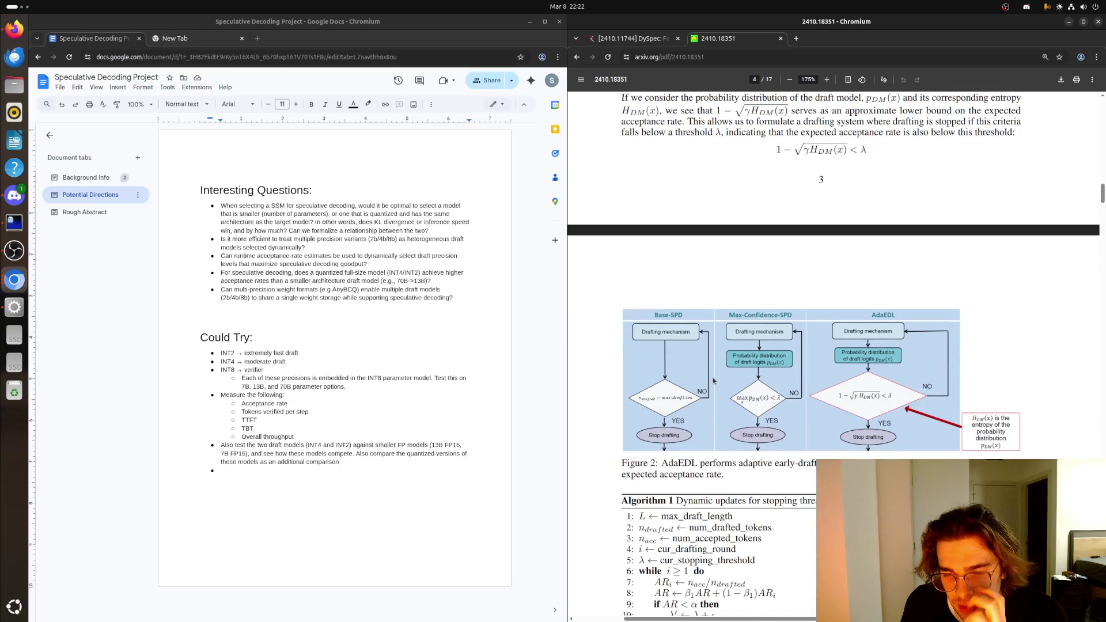
pyautogui.scroll(-3, 711, 380)
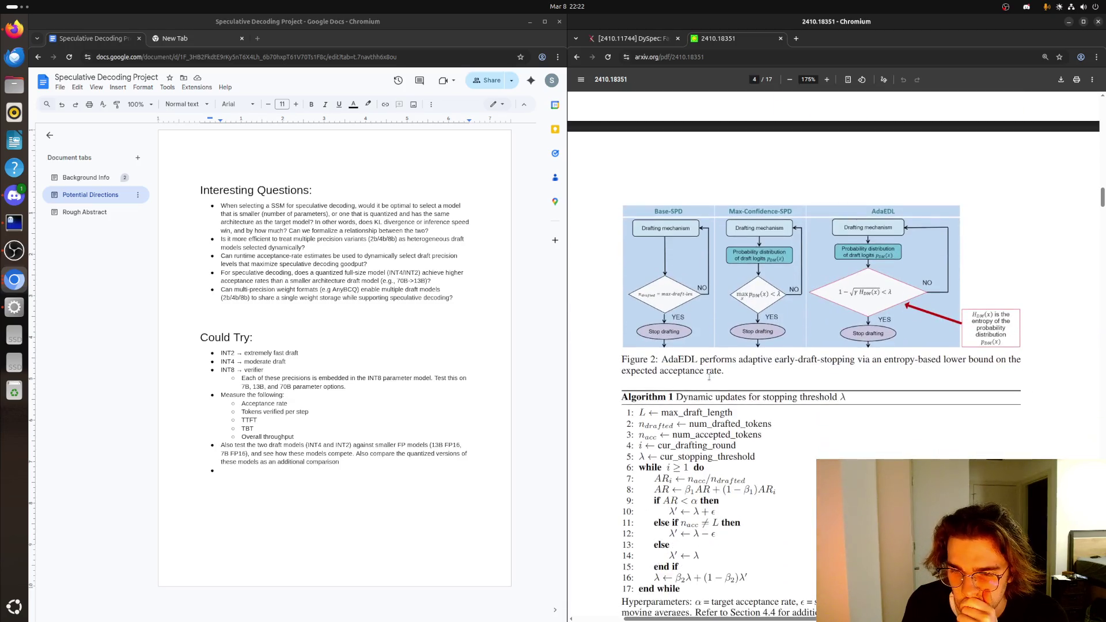
pyautogui.scroll(-2, 709, 377)
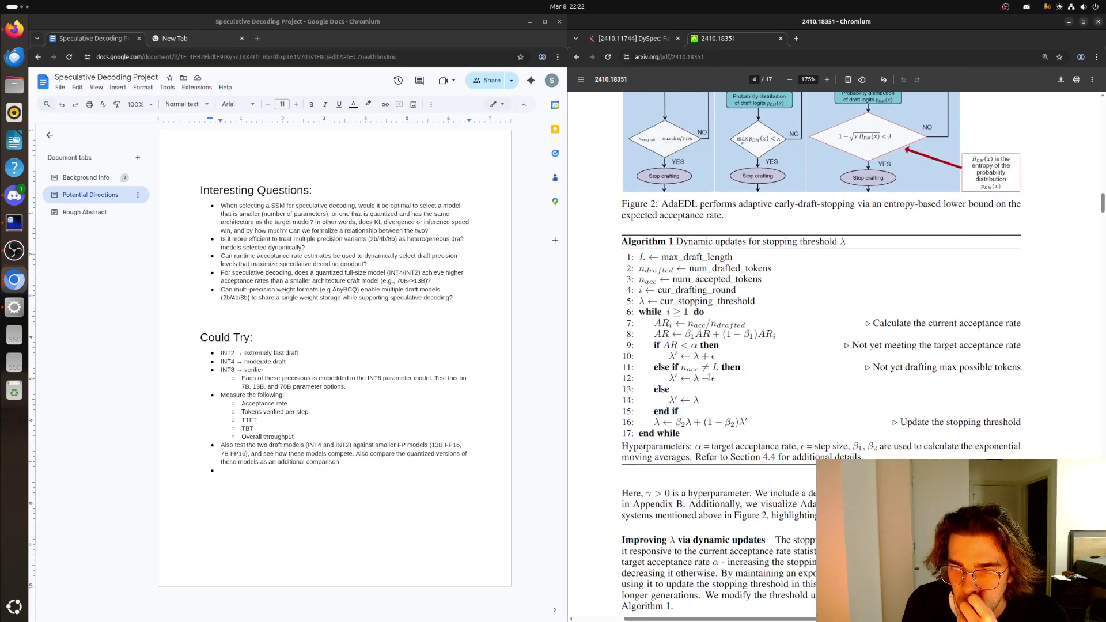
pyautogui.scroll(5, 711, 377)
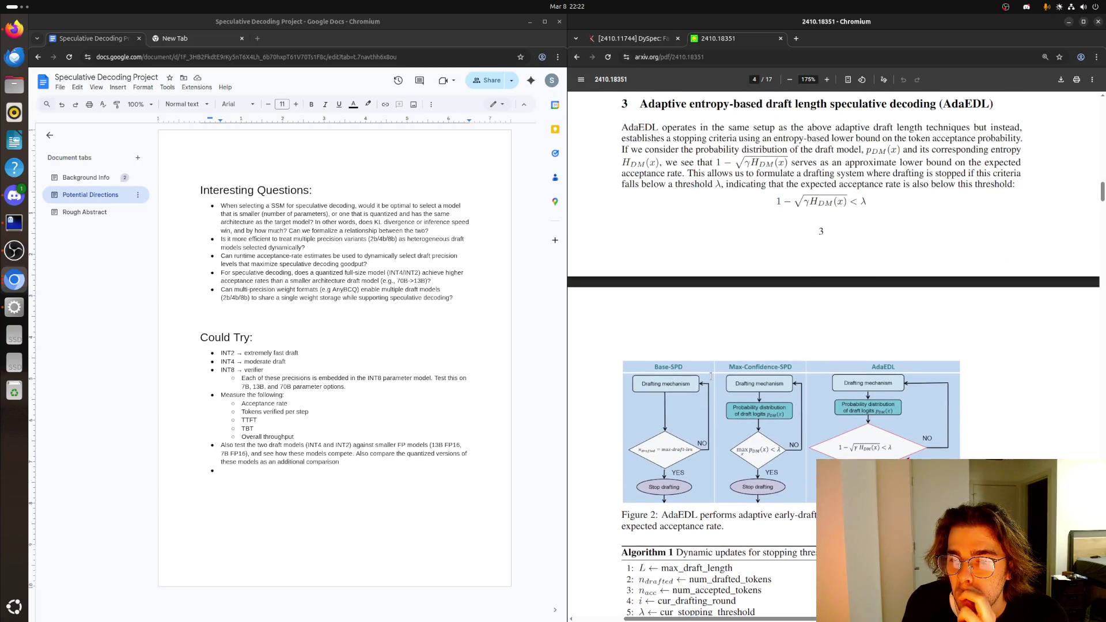
pyautogui.scroll(3, 717, 374)
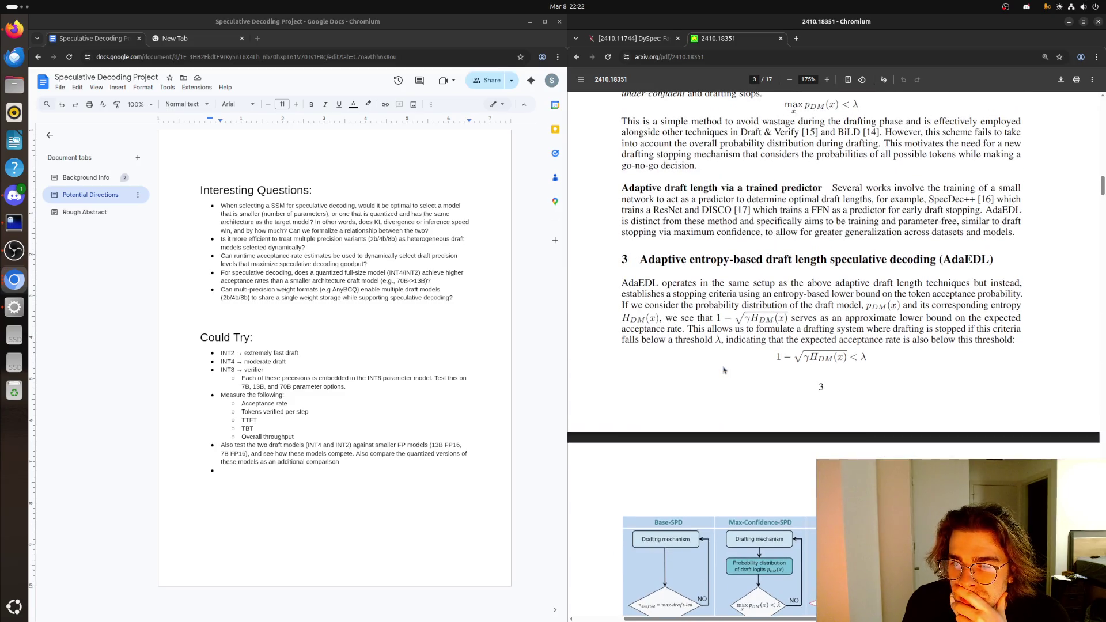
pyautogui.moveTo(790, 328); pyautogui.dragTo(1039, 345)
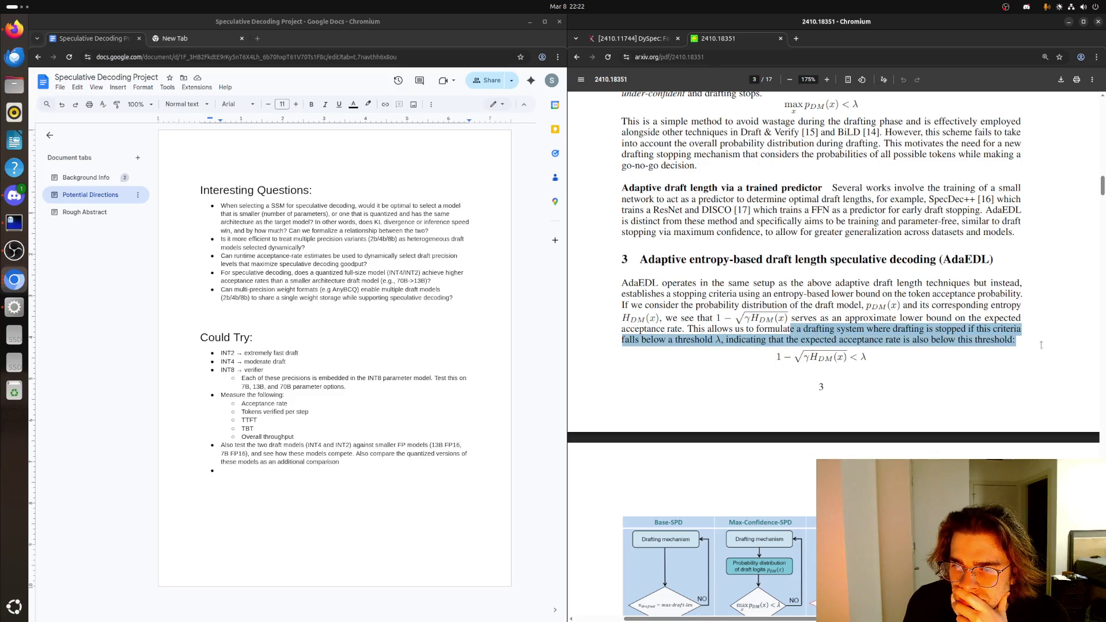
pyautogui.click(1010, 339)
pyautogui.scroll(-2, 746, 362)
pyautogui.scroll(-1, 742, 363)
pyautogui.scroll(-1, 745, 361)
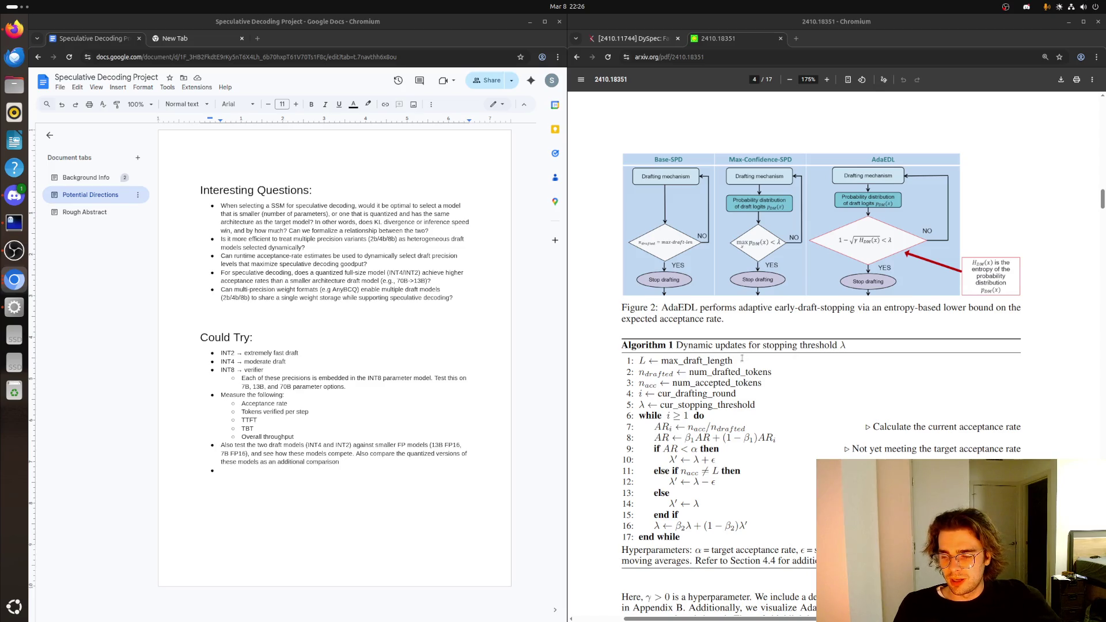
pyautogui.scroll(-2, 741, 358)
pyautogui.scroll(-1, 739, 360)
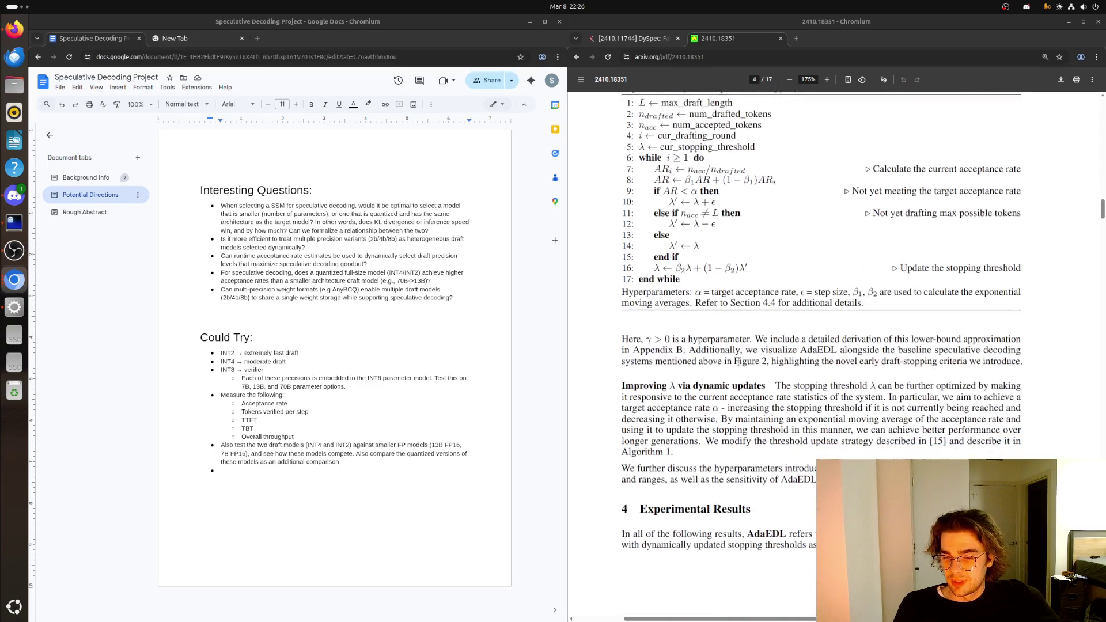
pyautogui.scroll(-1, 735, 360)
pyautogui.scroll(-3, 734, 359)
pyautogui.scroll(-2, 735, 359)
pyautogui.scroll(-2, 733, 361)
pyautogui.scroll(-1, 733, 361)
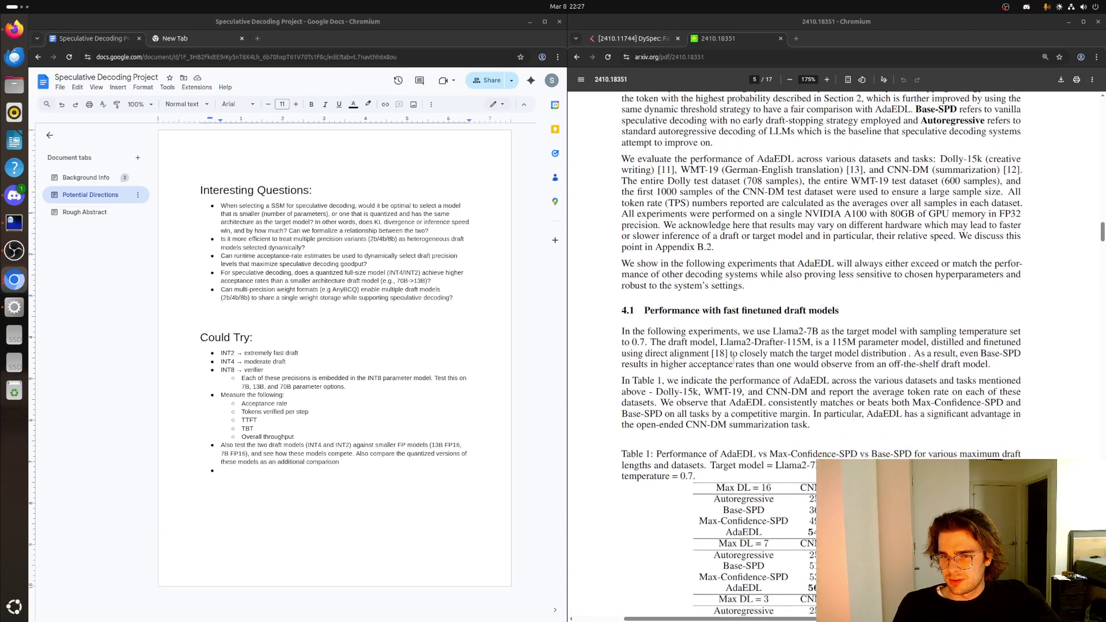
pyautogui.scroll(-1, 732, 362)
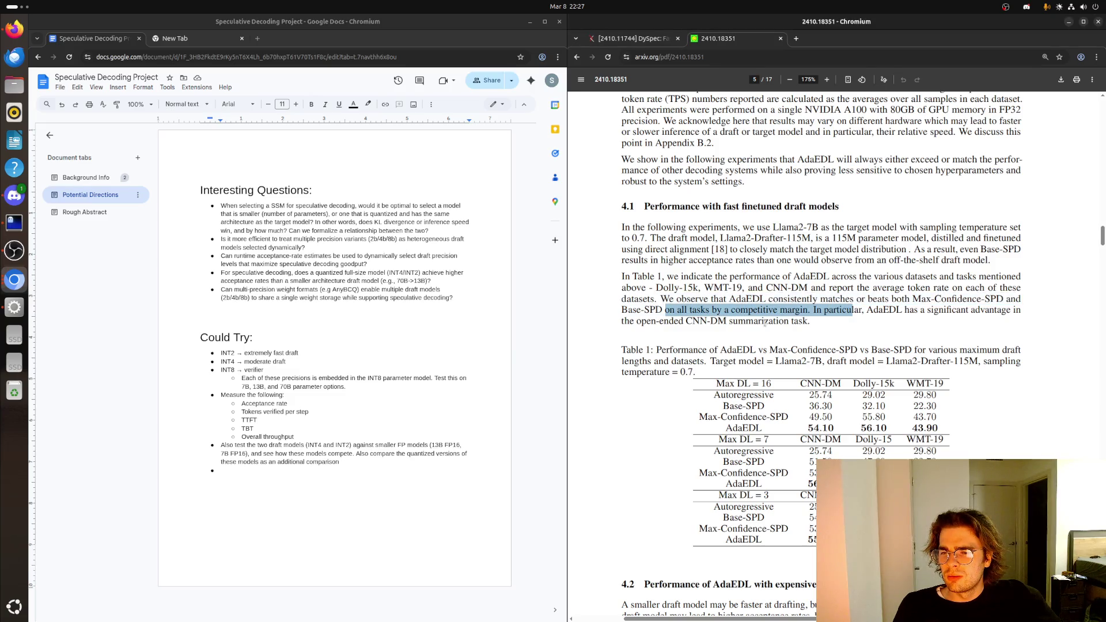
pyautogui.moveTo(849, 321); pyautogui.dragTo(828, 332)
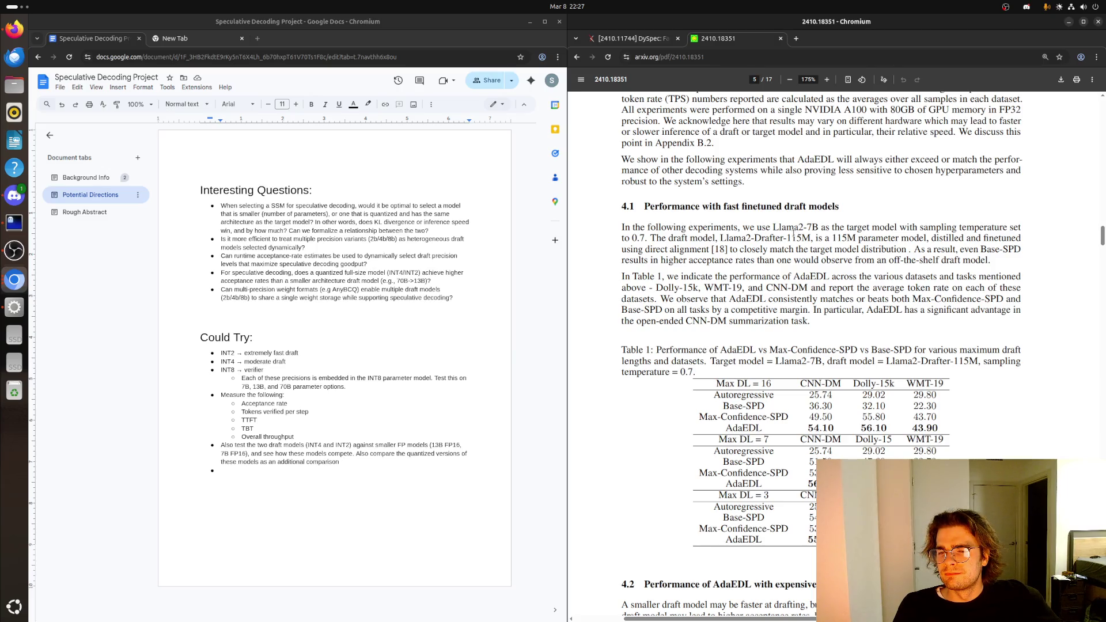
pyautogui.moveTo(653, 236)
pyautogui.mouseDown()
pyautogui.moveTo(622, 238)
pyautogui.moveTo(632, 237)
pyautogui.mouseUp()
pyautogui.click(659, 237)
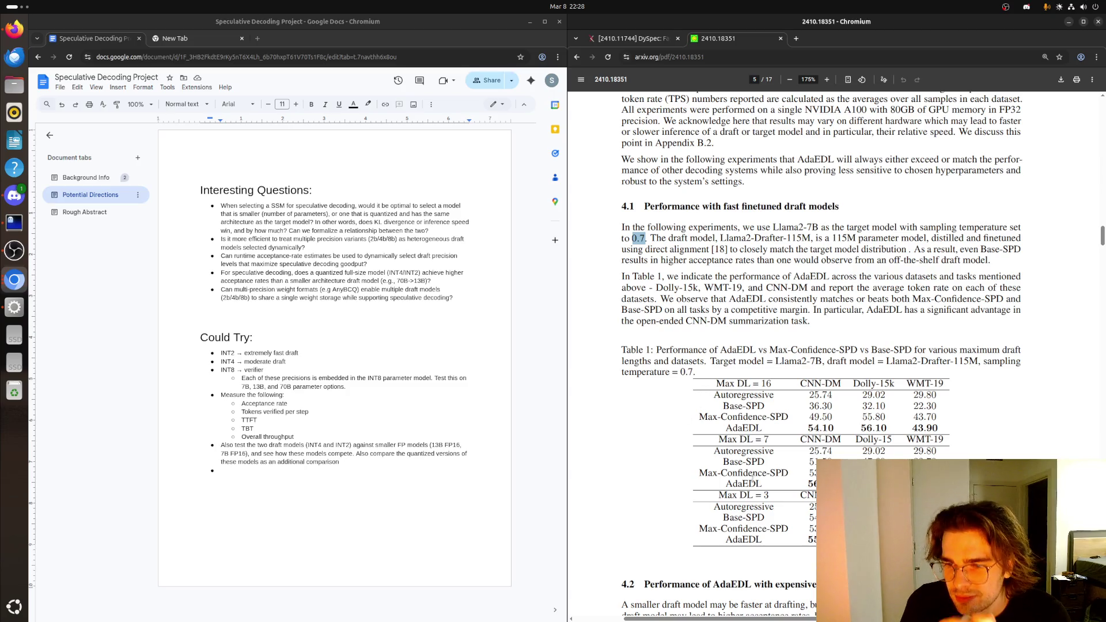
pyautogui.scroll(-2, 754, 473)
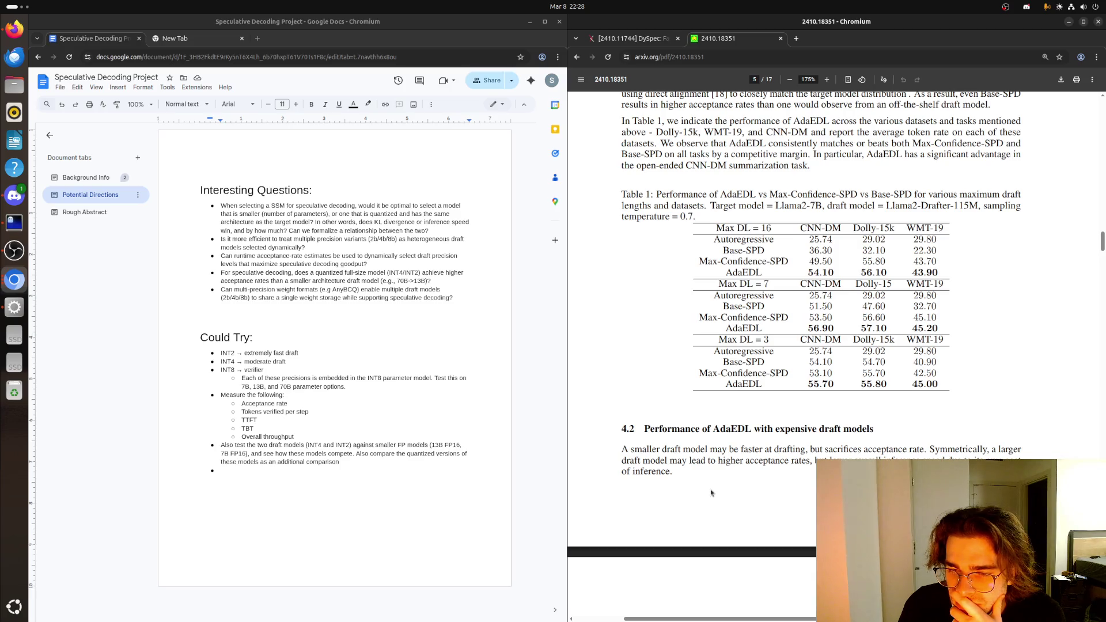
# - Highlight the larger-draft-model acceptance sentence and the target model name Llama2-7B, clearing each selection
pyautogui.moveTo(689, 460); pyautogui.dragTo(622, 466)
pyautogui.click(722, 485)
pyautogui.scroll(2, 677, 482)
pyautogui.scroll(-2, 676, 482)
pyautogui.scroll(-1, 677, 482)
pyautogui.scroll(-1, 676, 483)
pyautogui.scroll(-1, 675, 487)
pyautogui.scroll(-1, 675, 487)
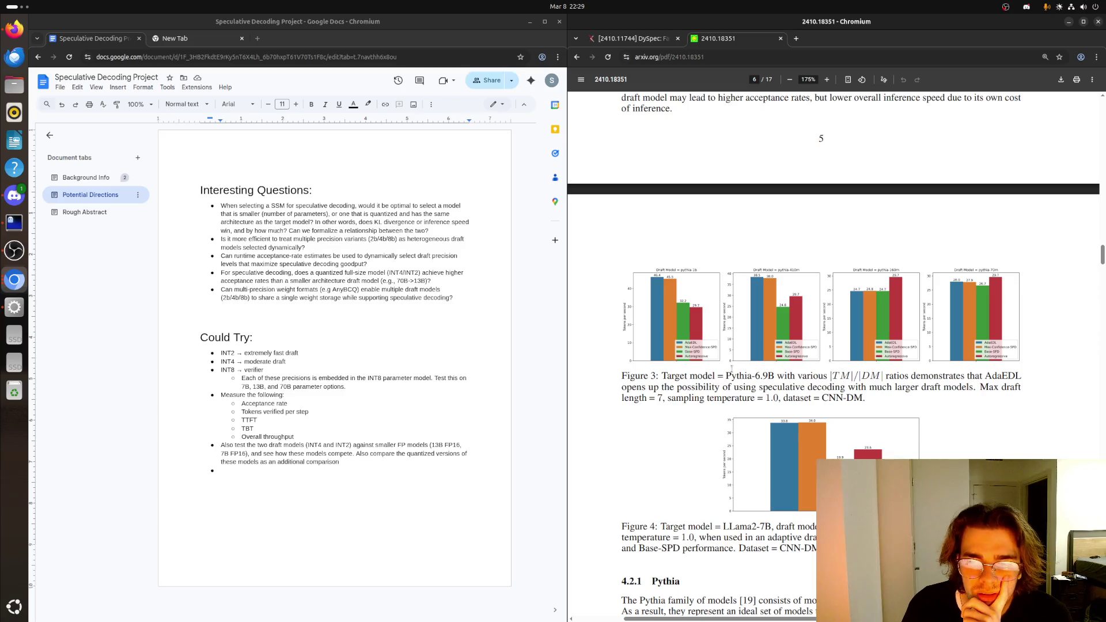
pyautogui.scroll(5, 724, 387)
pyautogui.scroll(2, 724, 393)
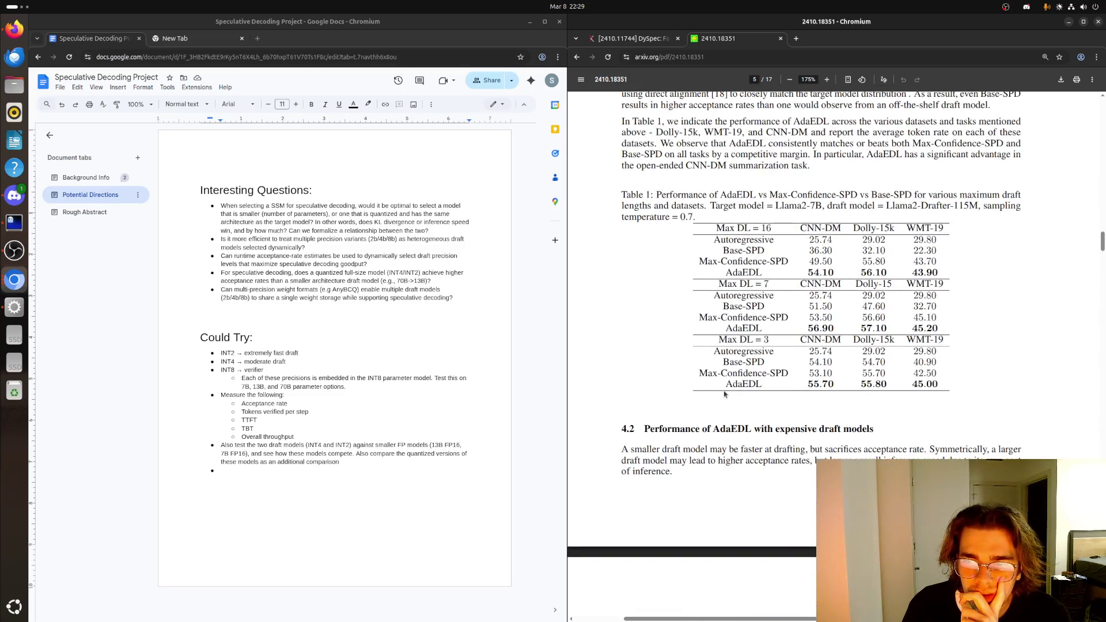
pyautogui.scroll(3, 723, 393)
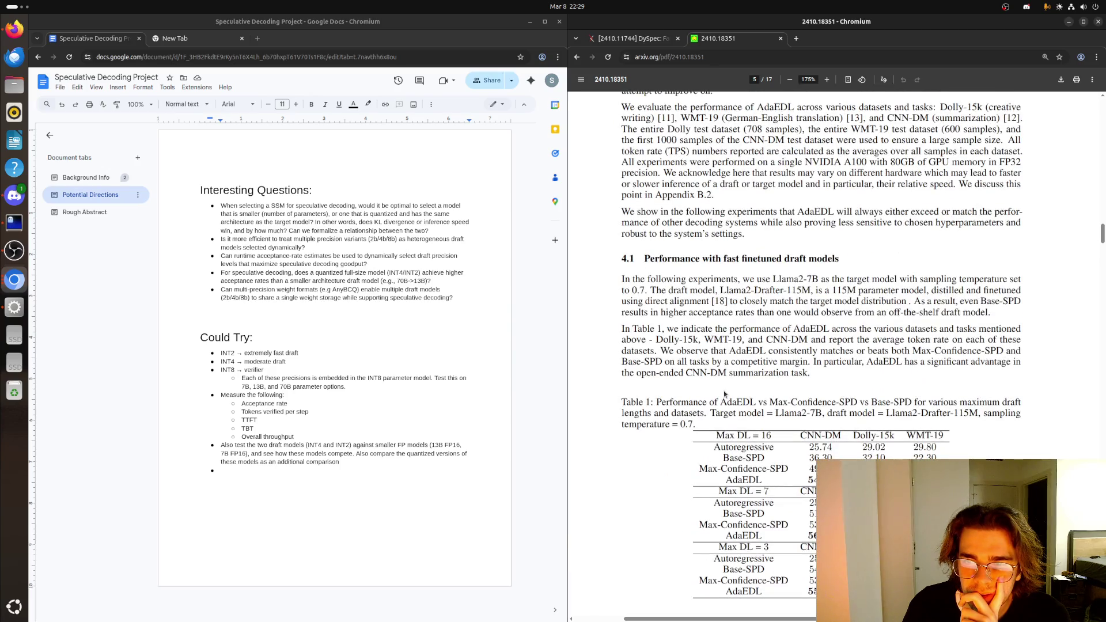
pyautogui.moveTo(748, 279); pyautogui.dragTo(795, 279)
pyautogui.click(788, 291)
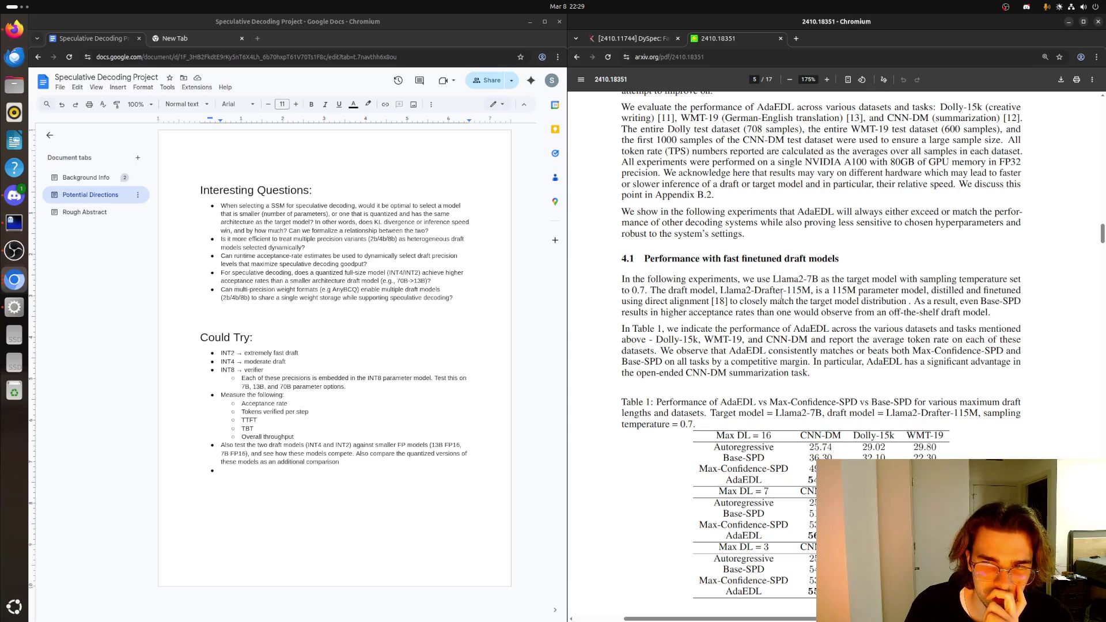
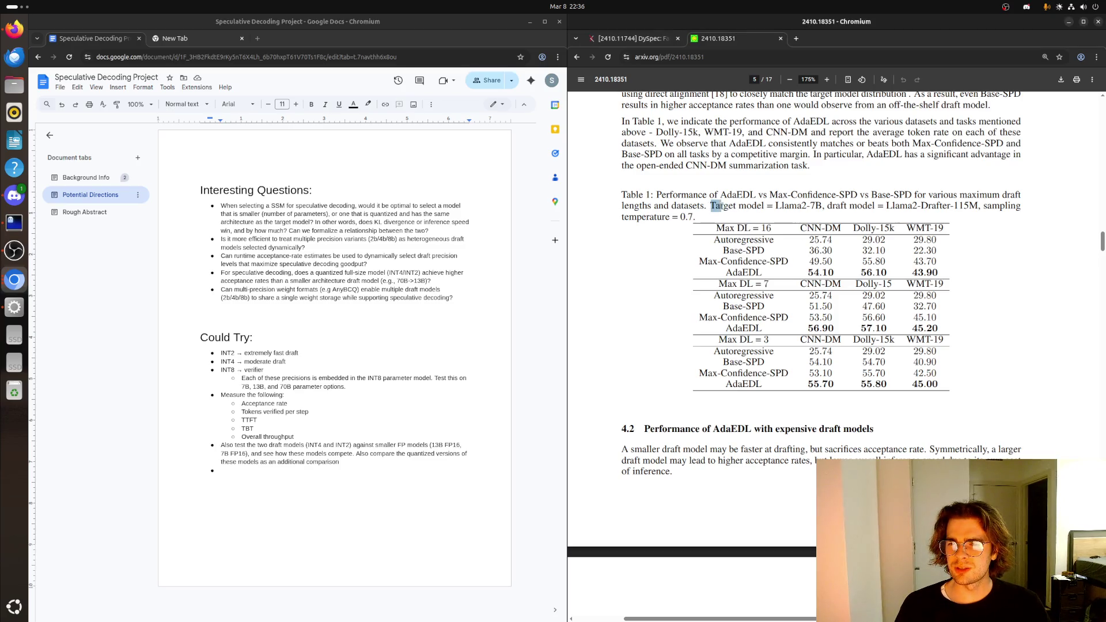
pyautogui.moveTo(715, 207); pyautogui.dragTo(889, 209)
# - Highlight the Table 1 caption, the 70M–12B size range and the Pythia draft-model list while reading
pyautogui.click(889, 209)
pyautogui.scroll(2, 748, 222)
pyautogui.scroll(2, 748, 225)
pyautogui.scroll(1, 744, 226)
pyautogui.scroll(1, 741, 228)
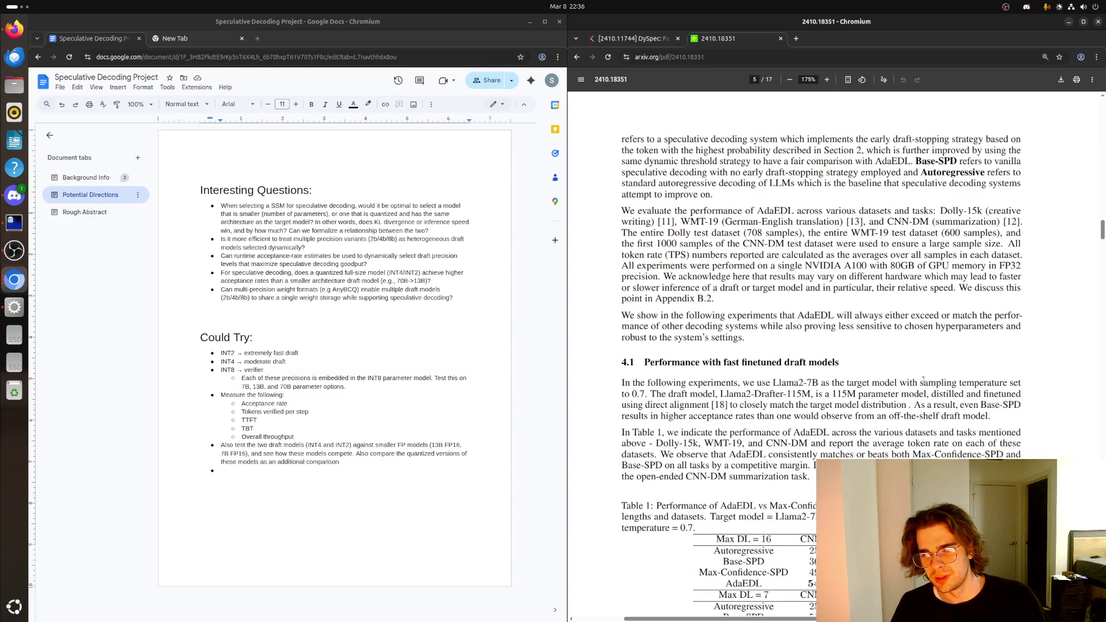
pyautogui.scroll(-5, 894, 395)
pyautogui.scroll(-5, 891, 390)
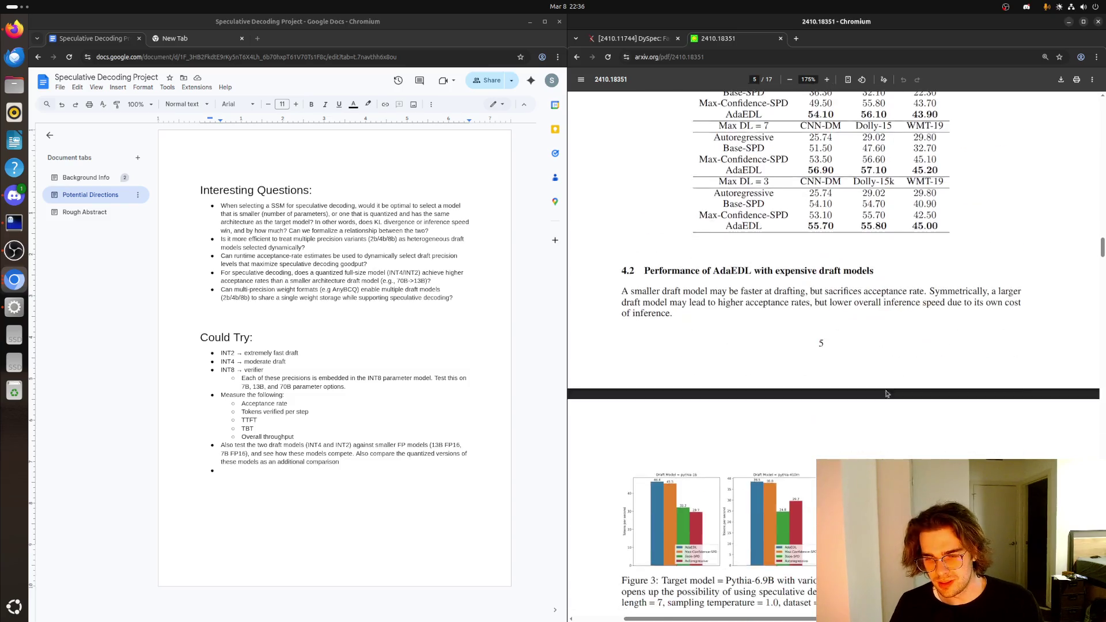
pyautogui.scroll(-5, 886, 385)
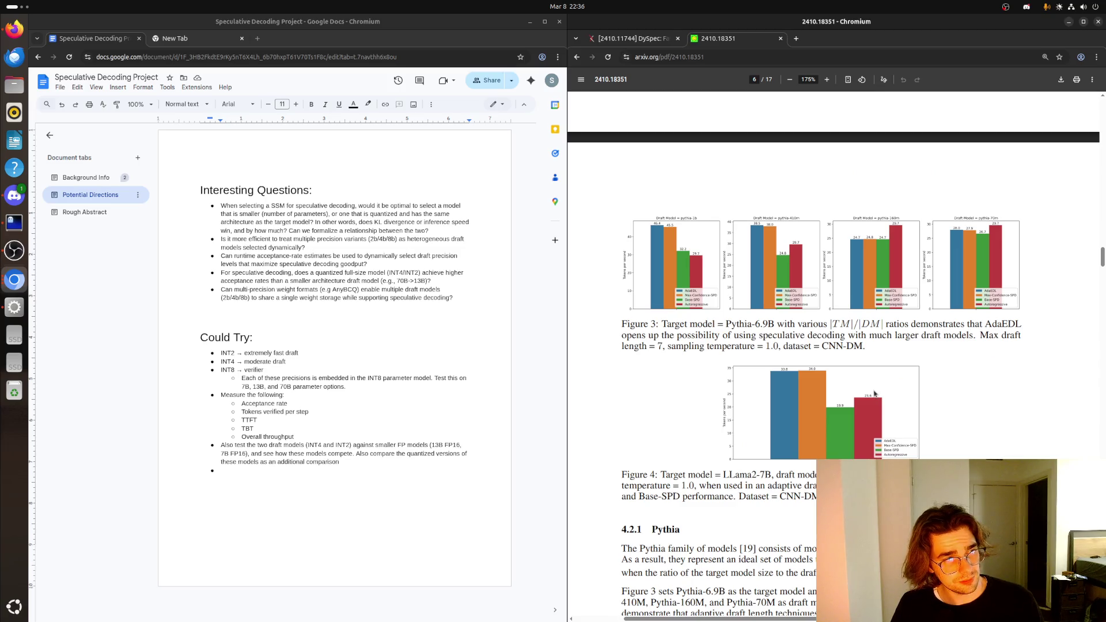
pyautogui.scroll(-3, 874, 393)
pyautogui.scroll(-2, 875, 394)
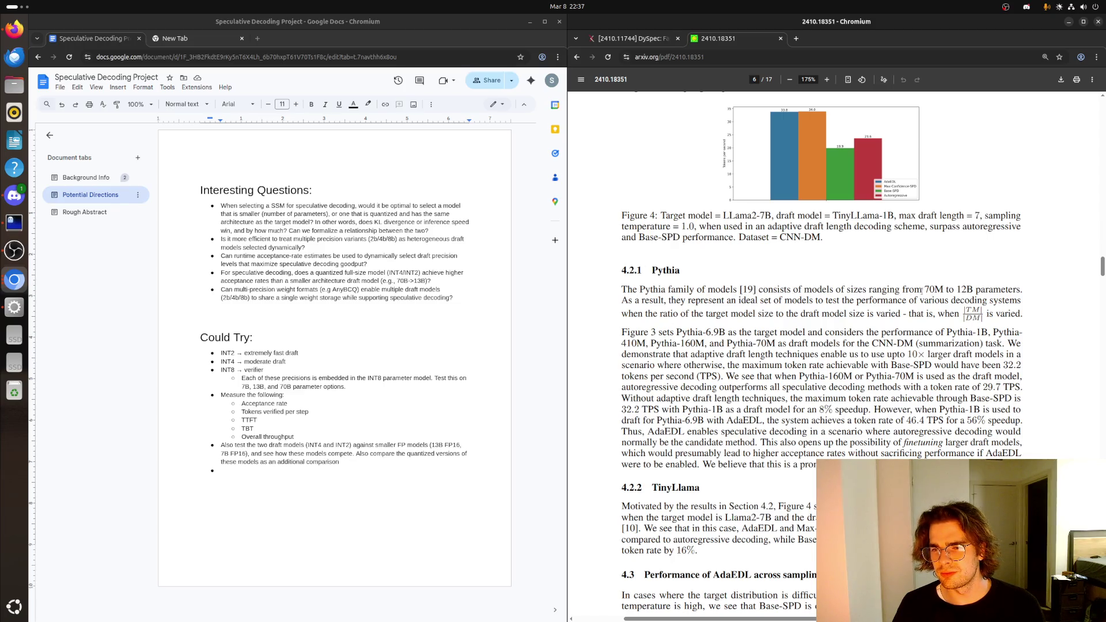
pyautogui.moveTo(974, 290); pyautogui.dragTo(906, 290)
pyautogui.moveTo(688, 332); pyautogui.dragTo(767, 343)
pyautogui.click(766, 344)
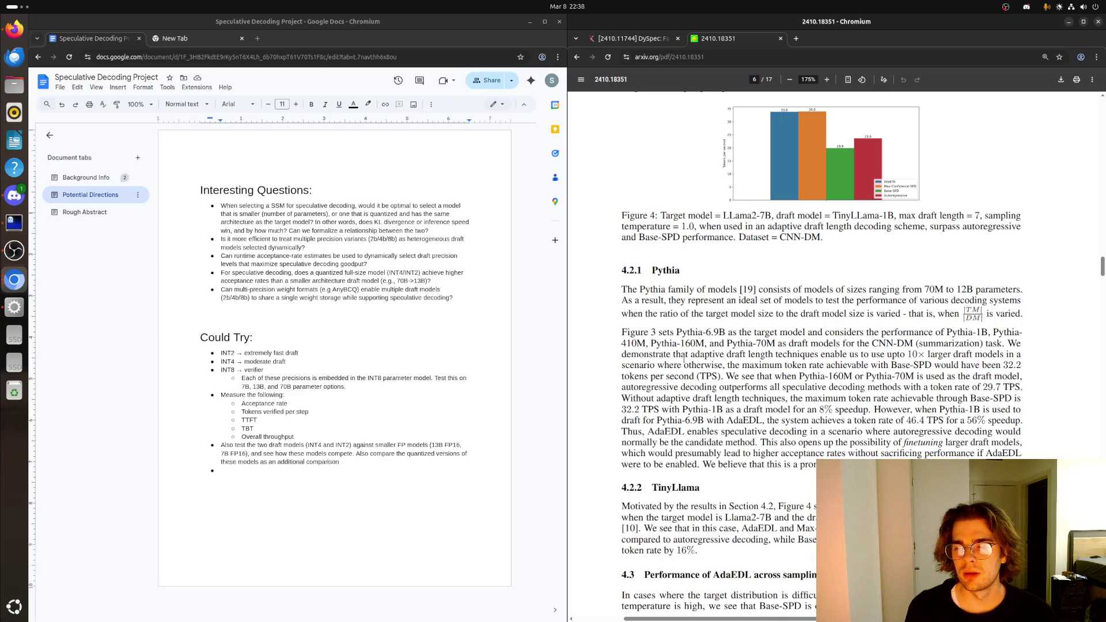
pyautogui.scroll(2, 683, 357)
pyautogui.scroll(8, 683, 358)
pyautogui.scroll(10, 682, 358)
pyautogui.scroll(10, 684, 357)
pyautogui.scroll(10, 684, 358)
pyautogui.scroll(10, 683, 357)
pyautogui.scroll(7, 834, 354)
pyautogui.scroll(-7, 834, 354)
pyautogui.scroll(6, 834, 354)
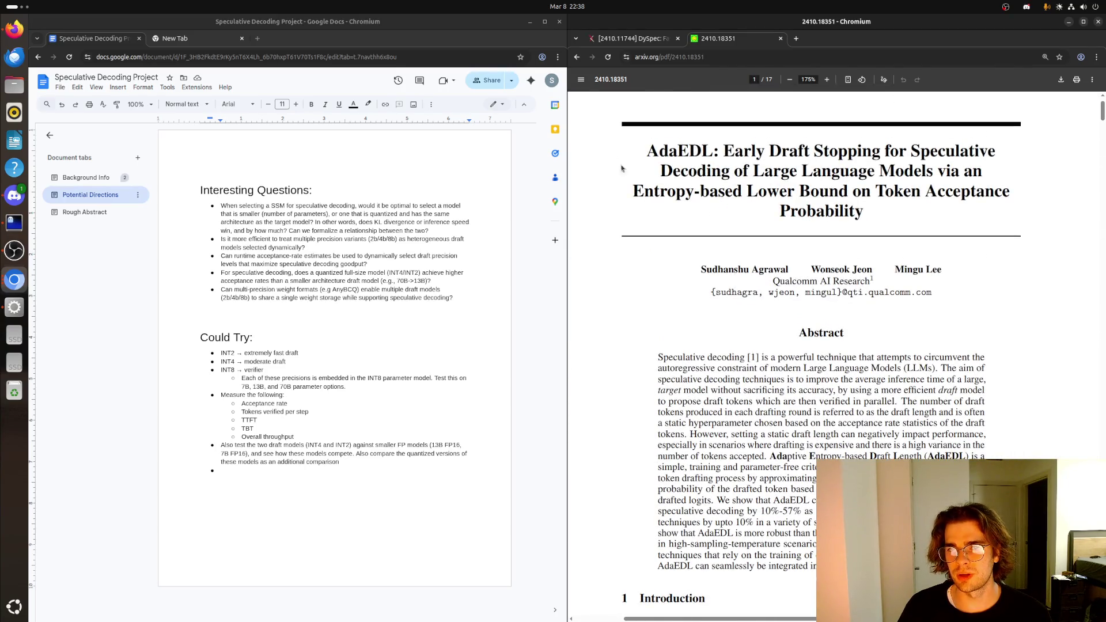
# - Go back from the PDF to the AdaEDL paper's arXiv abstract page
pyautogui.click(576, 57)
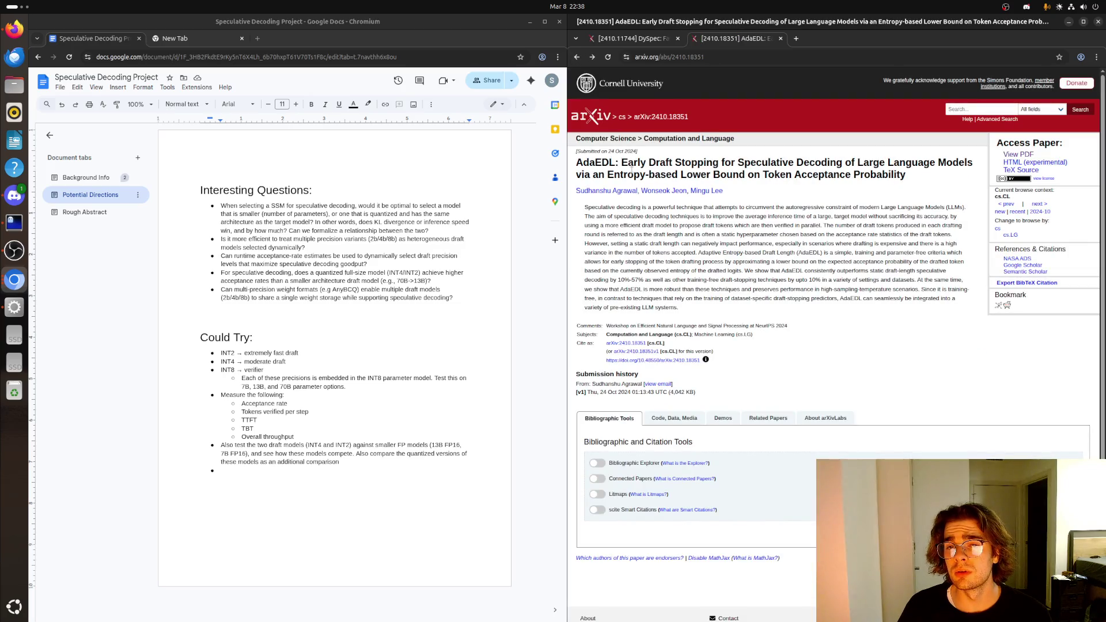
# - Reopen the AdaEDL PDF at 150% zoom, then show the window overview
pyautogui.click(592, 57)
pyautogui.scroll(-10, 716, 233)
pyautogui.scroll(-10, 716, 232)
pyautogui.click(828, 80)
pyautogui.scroll(-5, 752, 205)
pyautogui.scroll(-5, 751, 204)
pyautogui.scroll(-5, 752, 205)
pyautogui.scroll(-3, 752, 205)
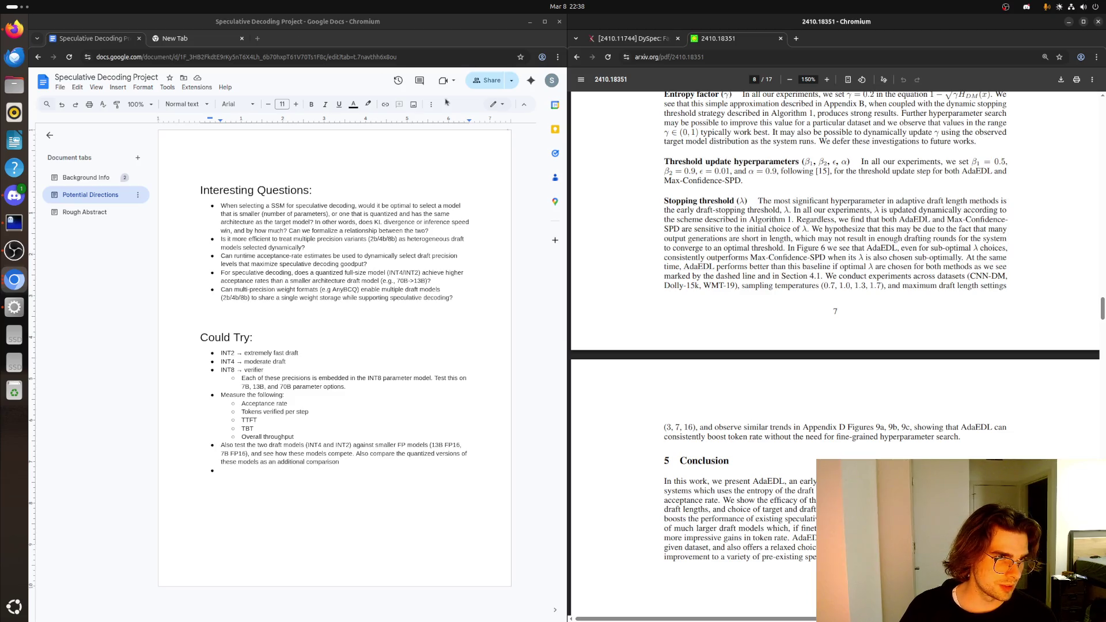
pyautogui.press('super')
pyautogui.press('super')
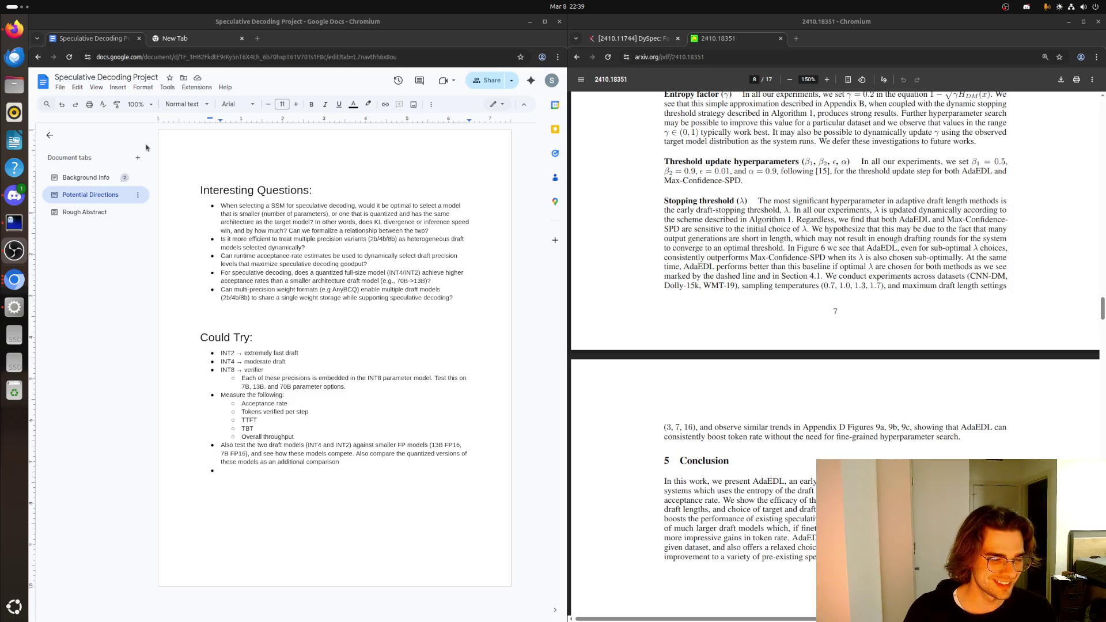
pyautogui.rightClick(165, 129)
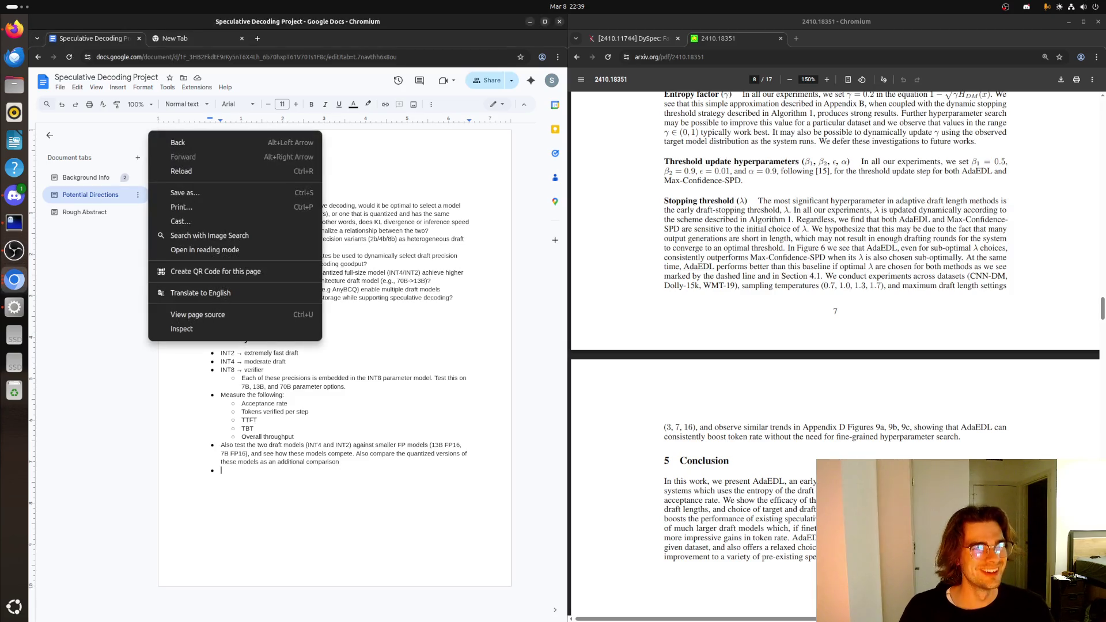
pyautogui.press('Escape')
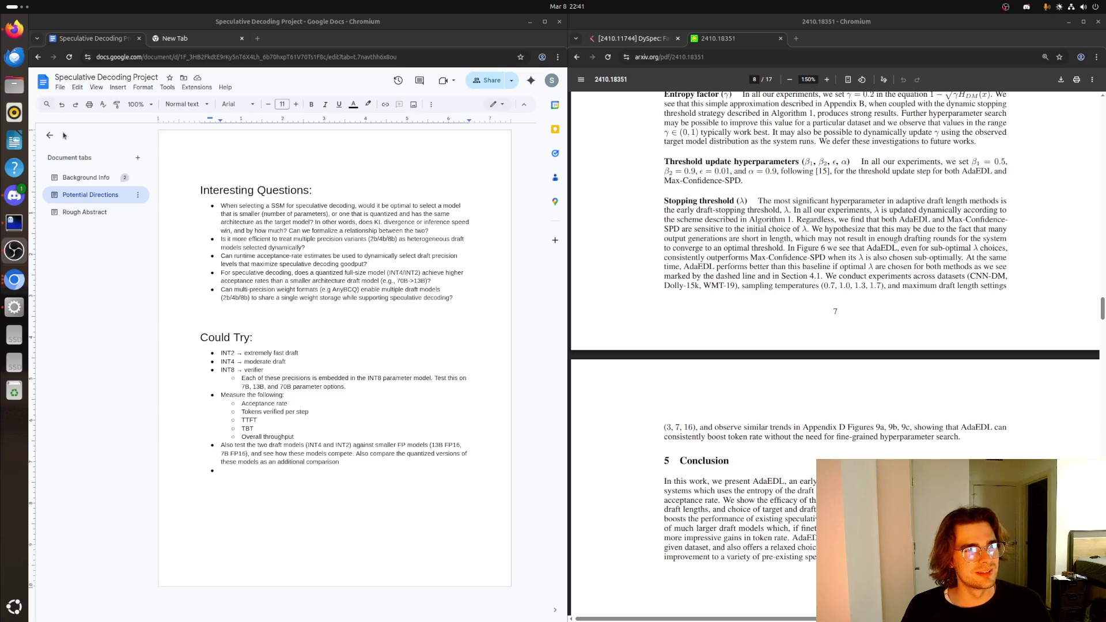
pyautogui.click(270, 474)
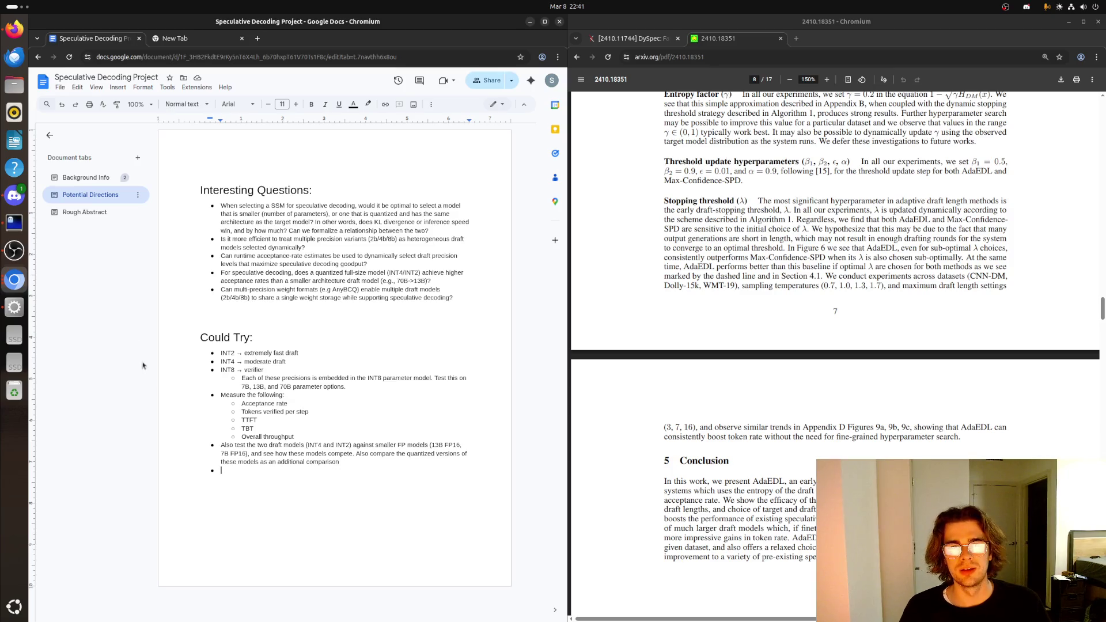
pyautogui.click(87, 178)
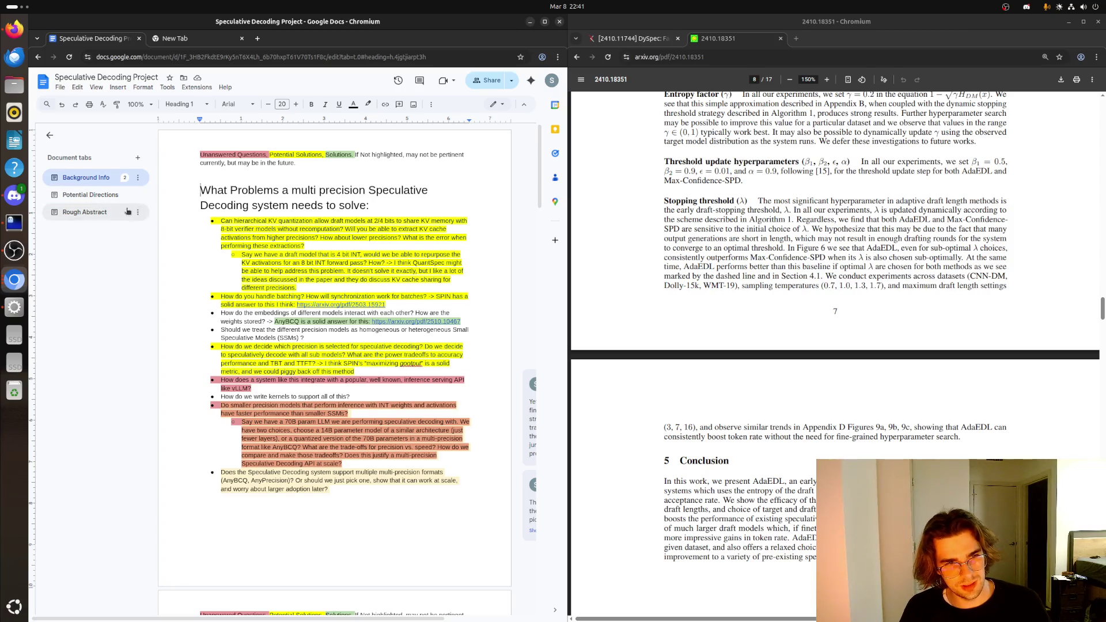
# - Follow the AnyBCQ link in the notes and move its tab into the paper-reading window
pyautogui.press('Home')
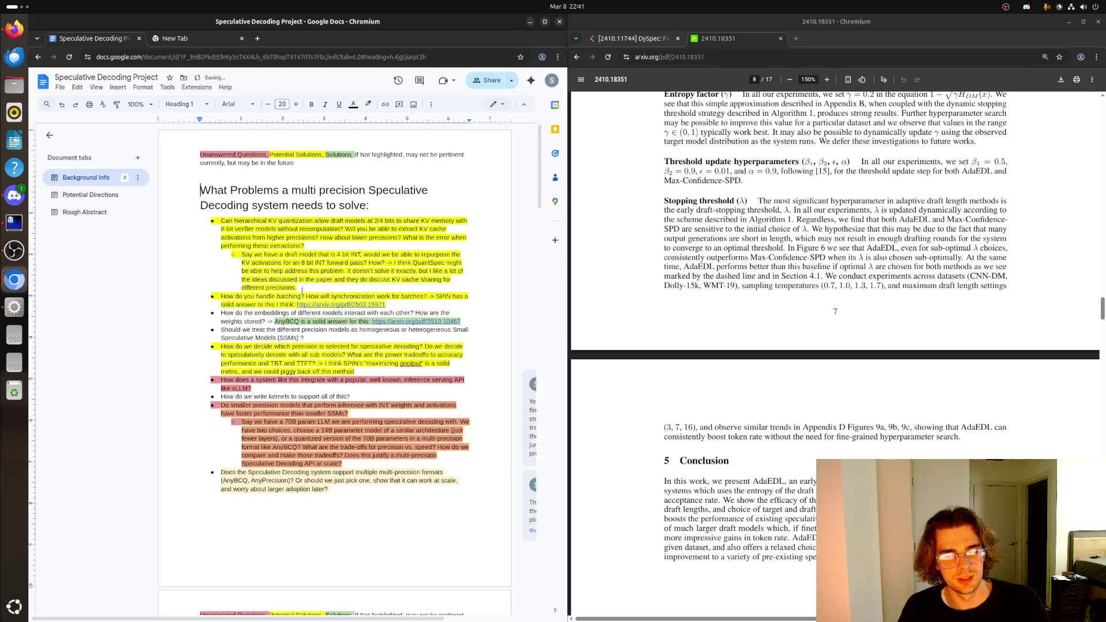
pyautogui.scroll(-5, 302, 287)
pyautogui.scroll(4, 336, 250)
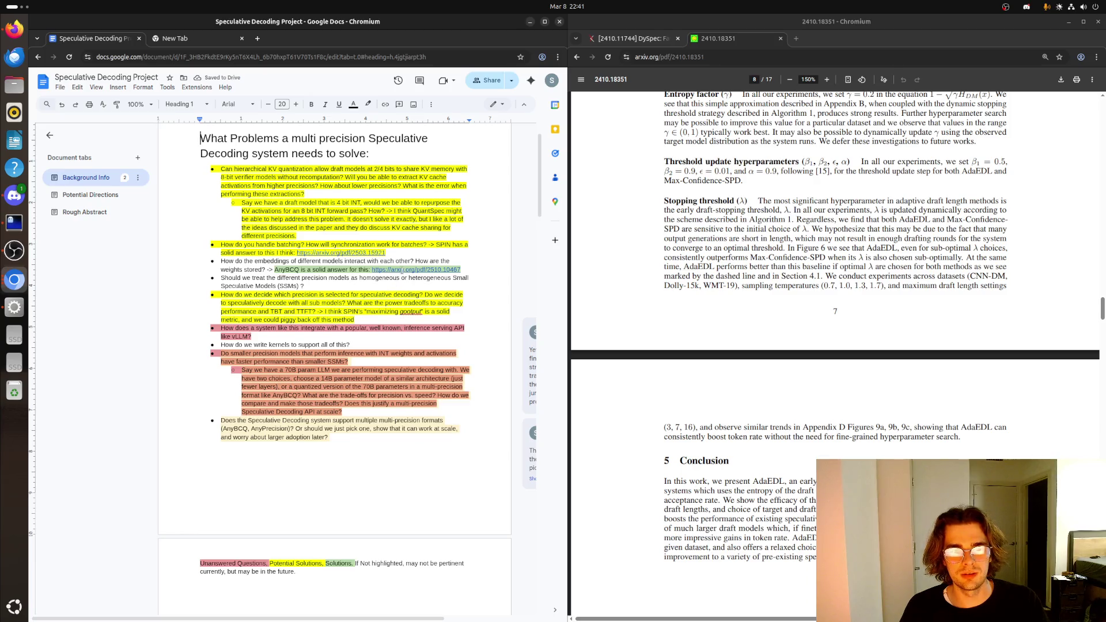
pyautogui.click(413, 289)
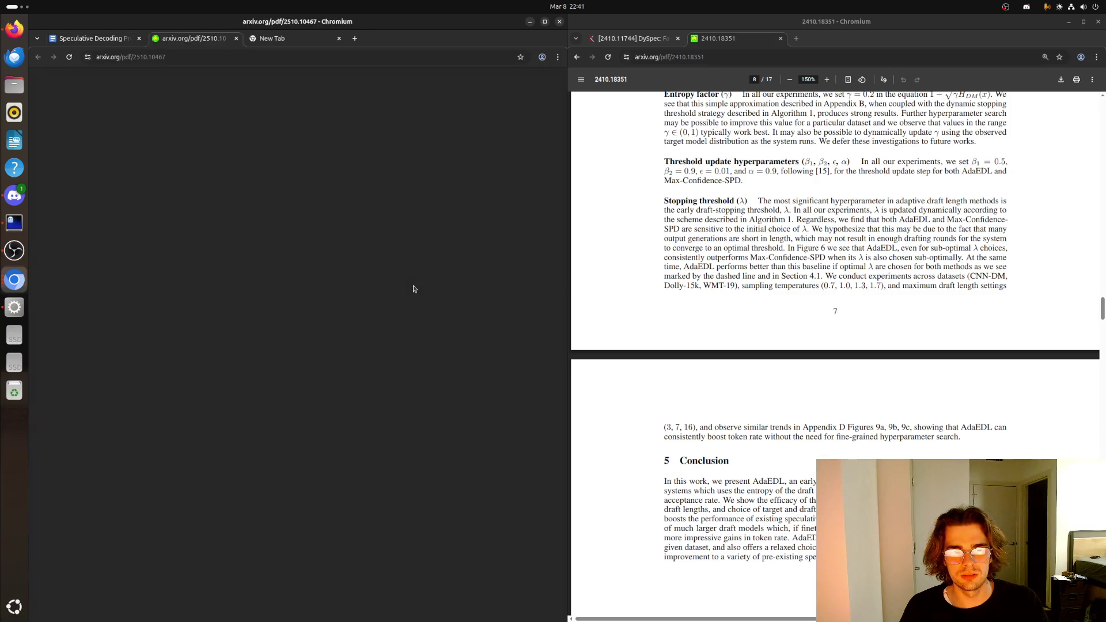
pyautogui.moveTo(190, 38); pyautogui.dragTo(824, 44)
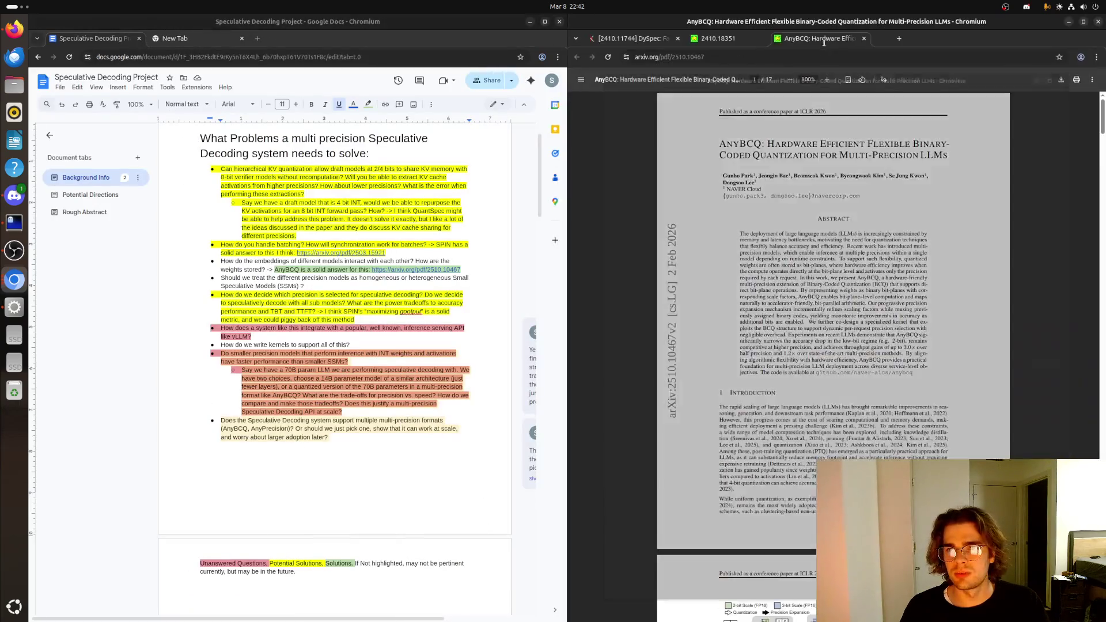
pyautogui.scroll(-5, 834, 346)
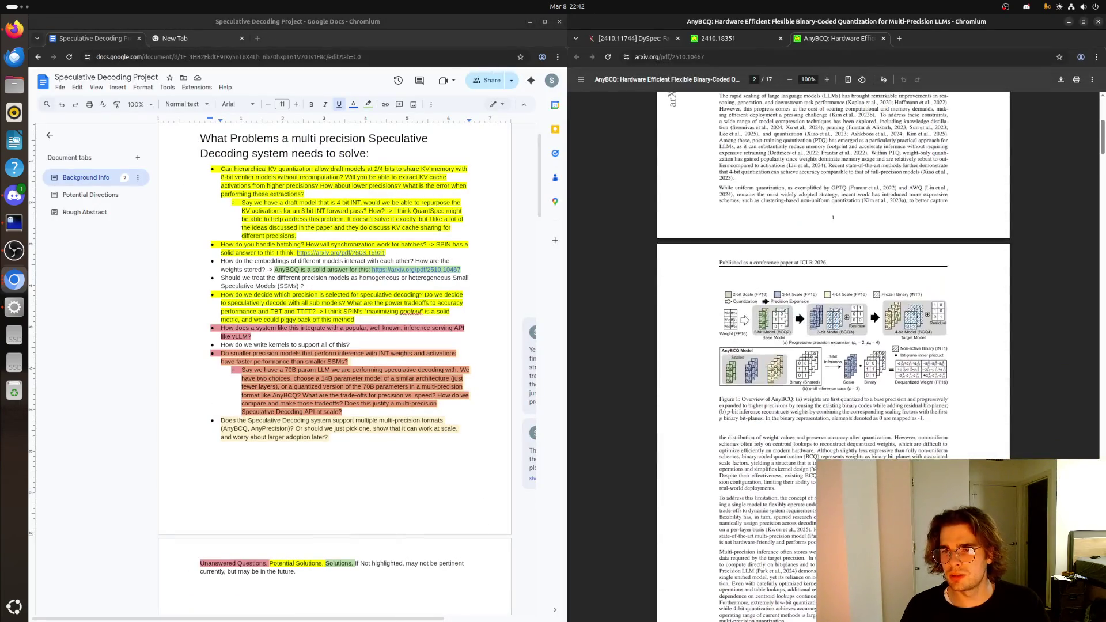
pyautogui.scroll(-5, 735, 328)
pyautogui.scroll(-2, 729, 315)
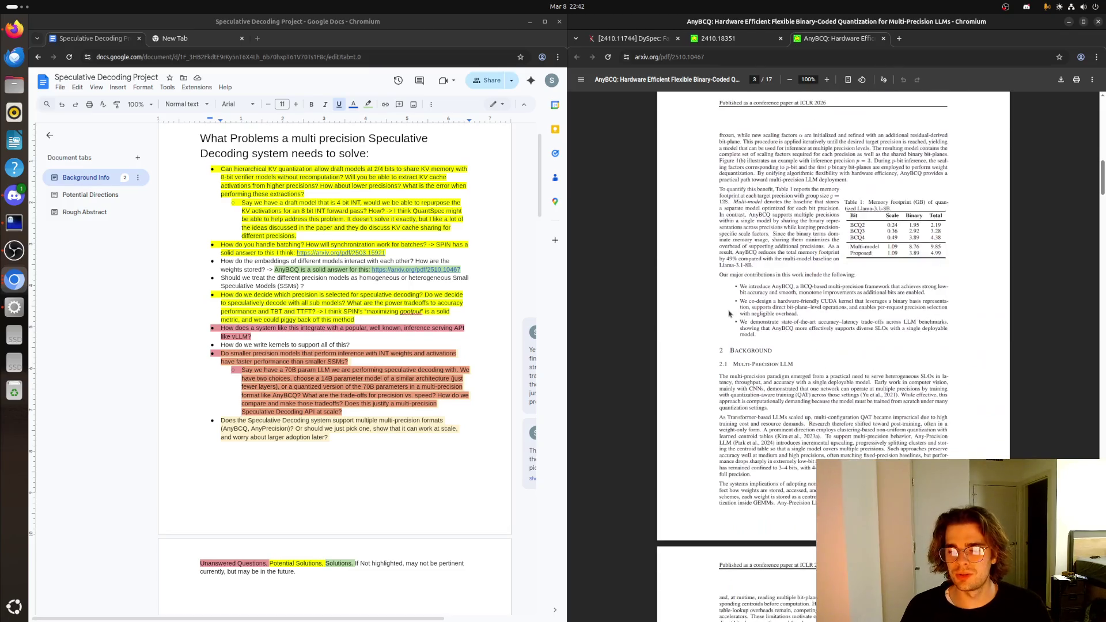
pyautogui.scroll(-5, 730, 315)
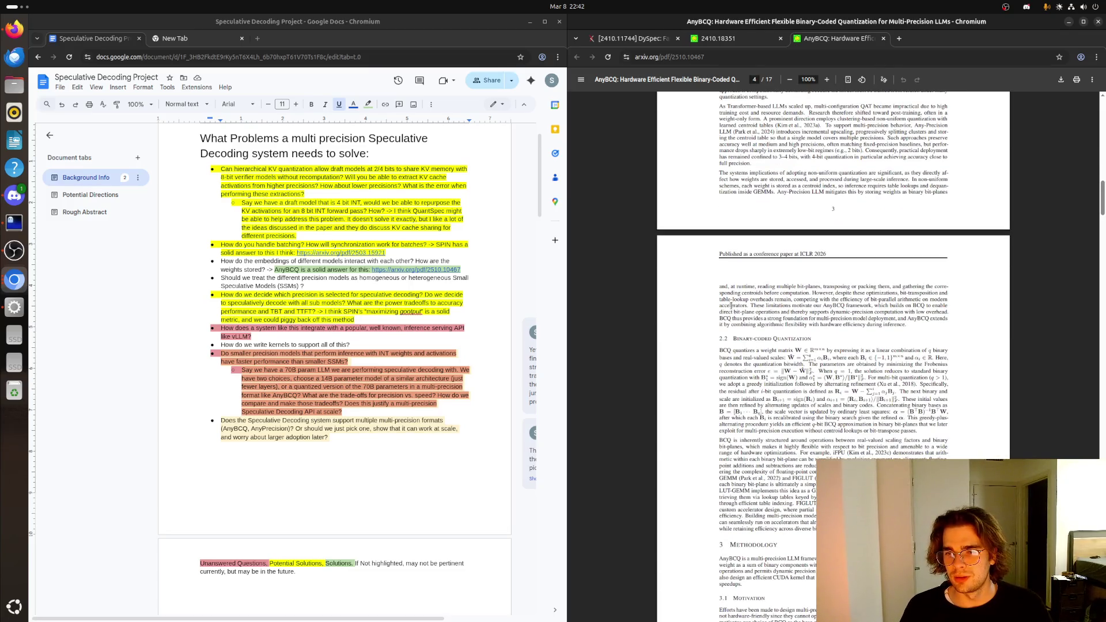
pyautogui.scroll(-5, 731, 306)
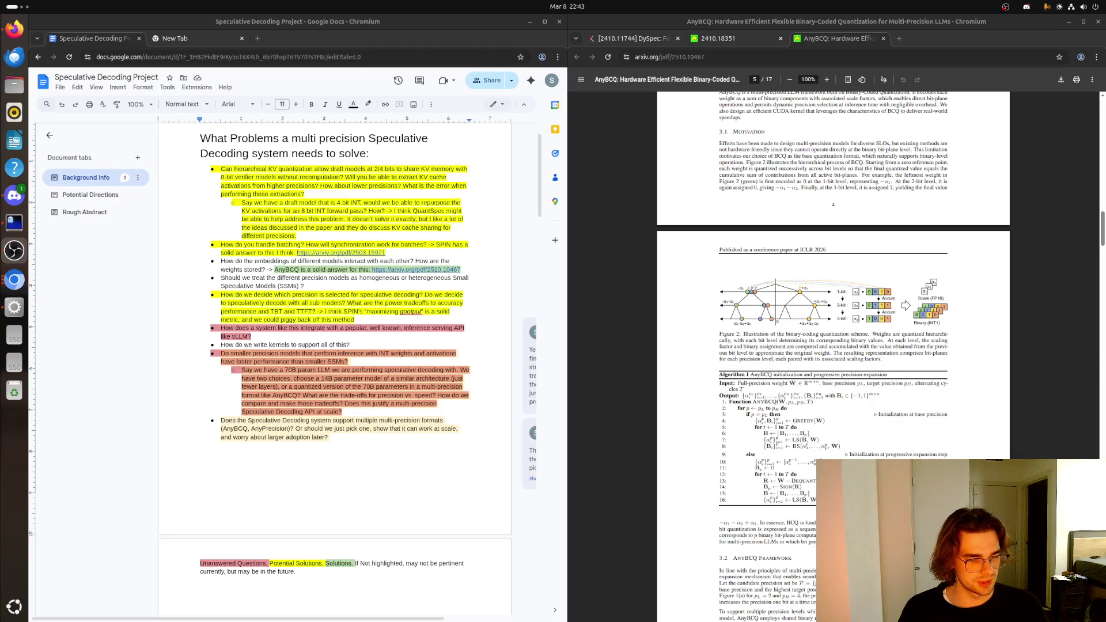
pyautogui.click(208, 453)
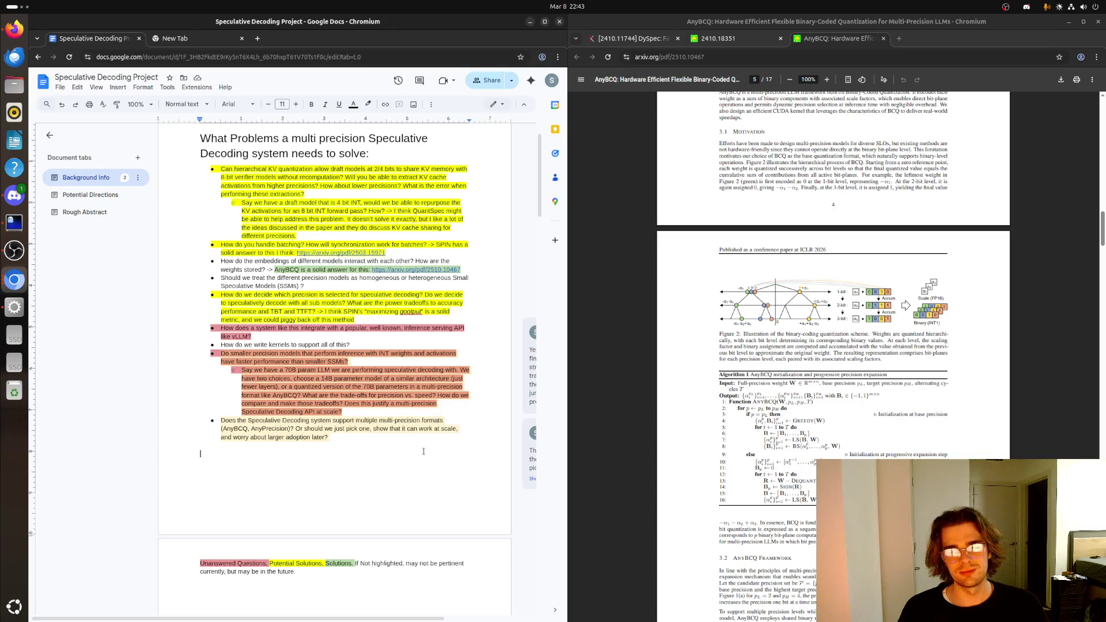
pyautogui.scroll(-1, 349, 433)
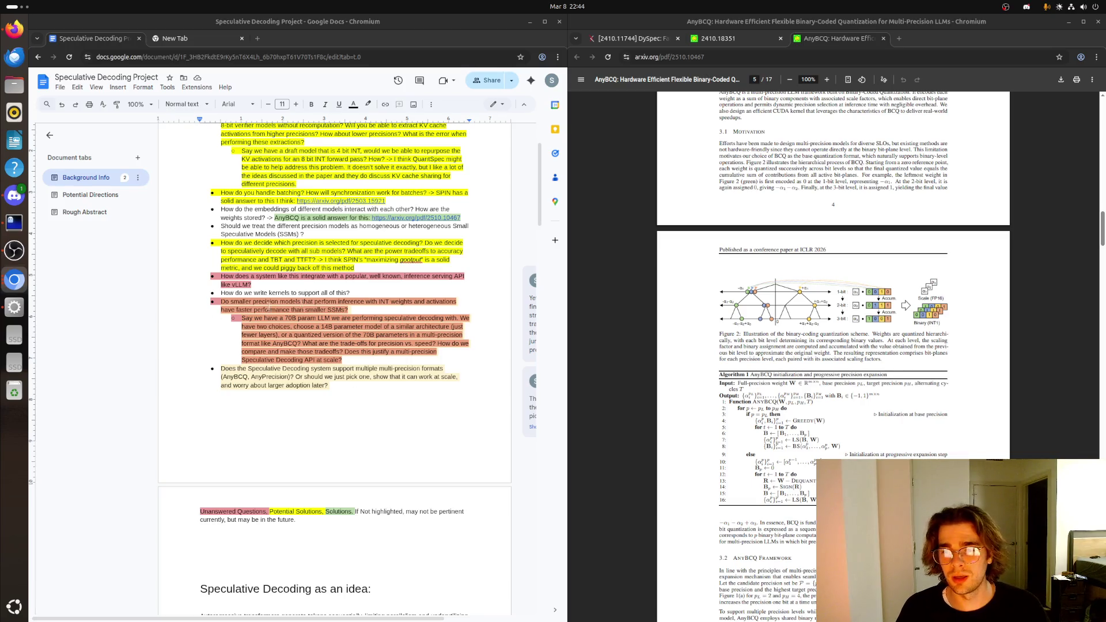
pyautogui.click(830, 80)
pyautogui.click(830, 80)
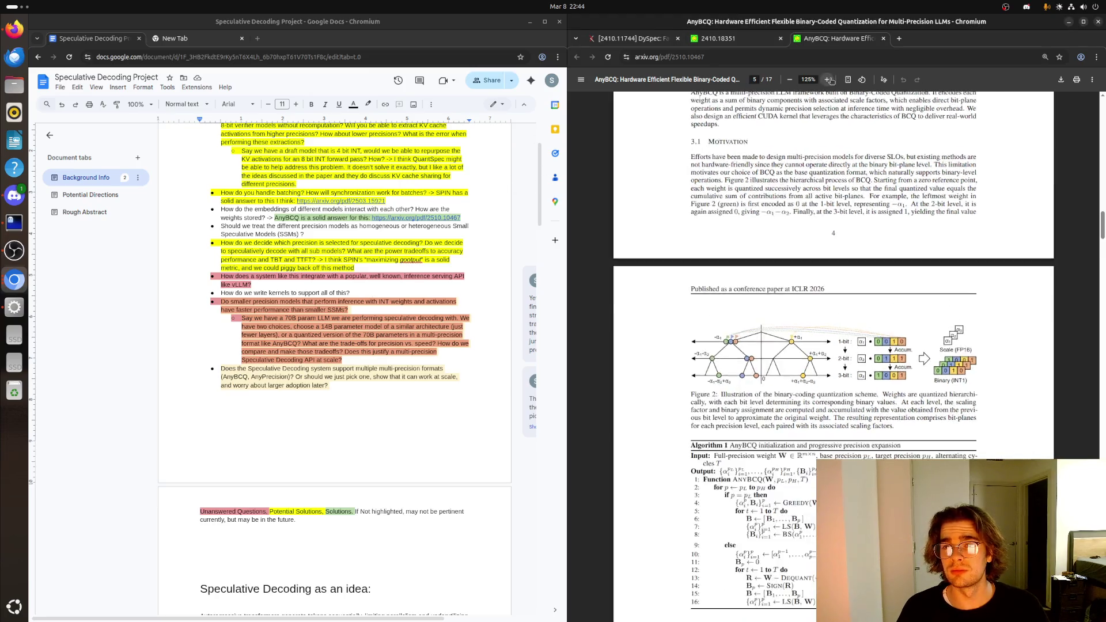
# - Reduce the AnyBCQ paper's magnification one notch to settle at 150%
pyautogui.click(791, 80)
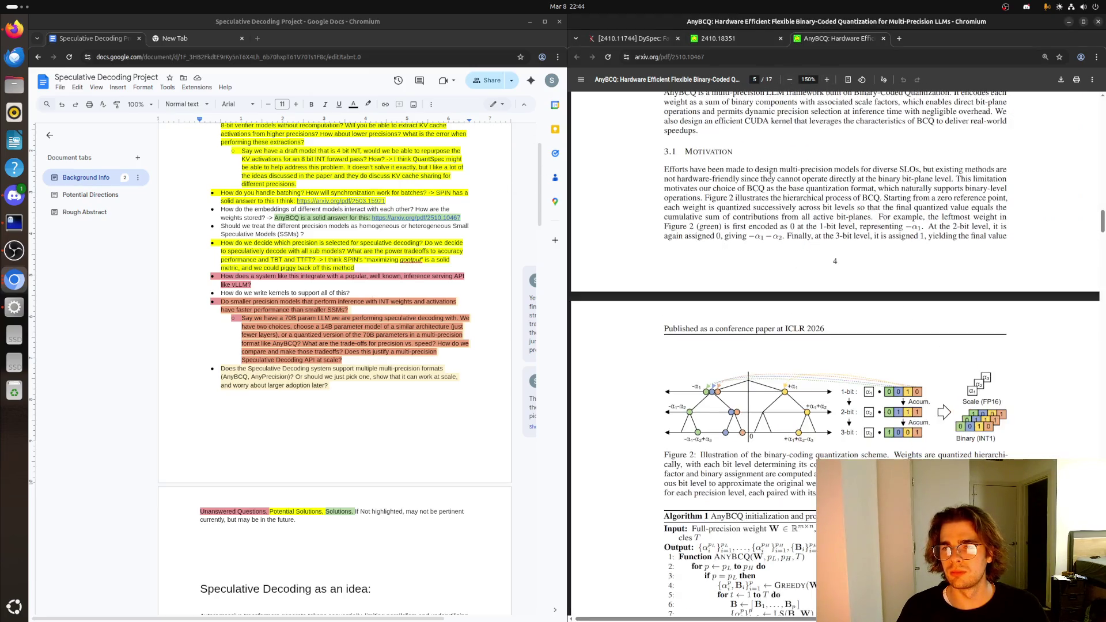
pyautogui.scroll(-2, 707, 175)
pyautogui.scroll(-1, 707, 176)
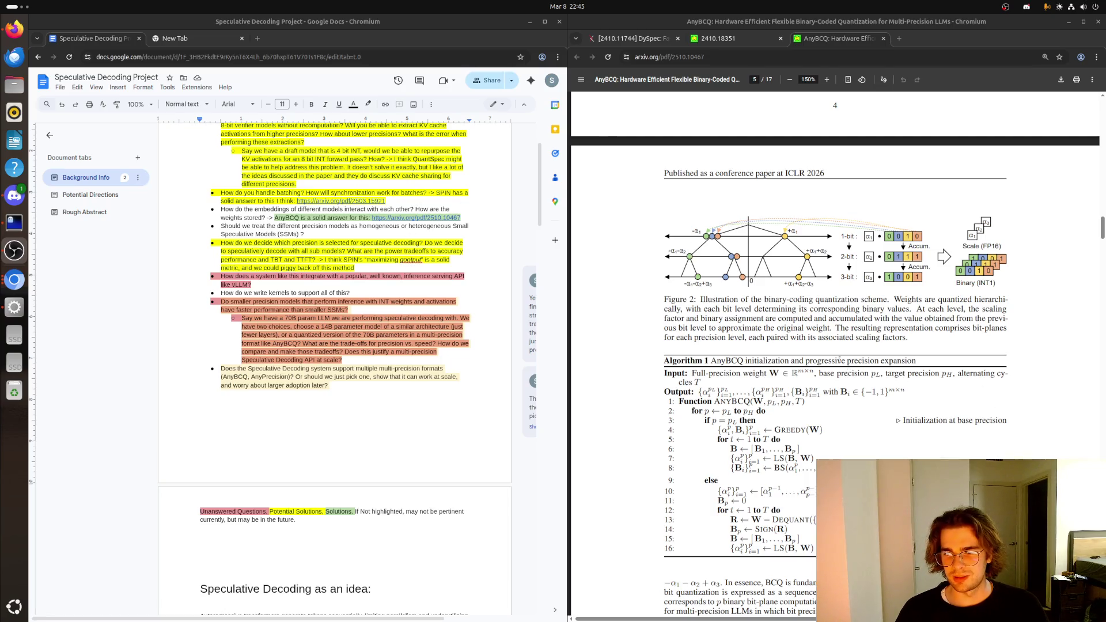
pyautogui.scroll(-1, 837, 359)
pyautogui.scroll(-1, 837, 360)
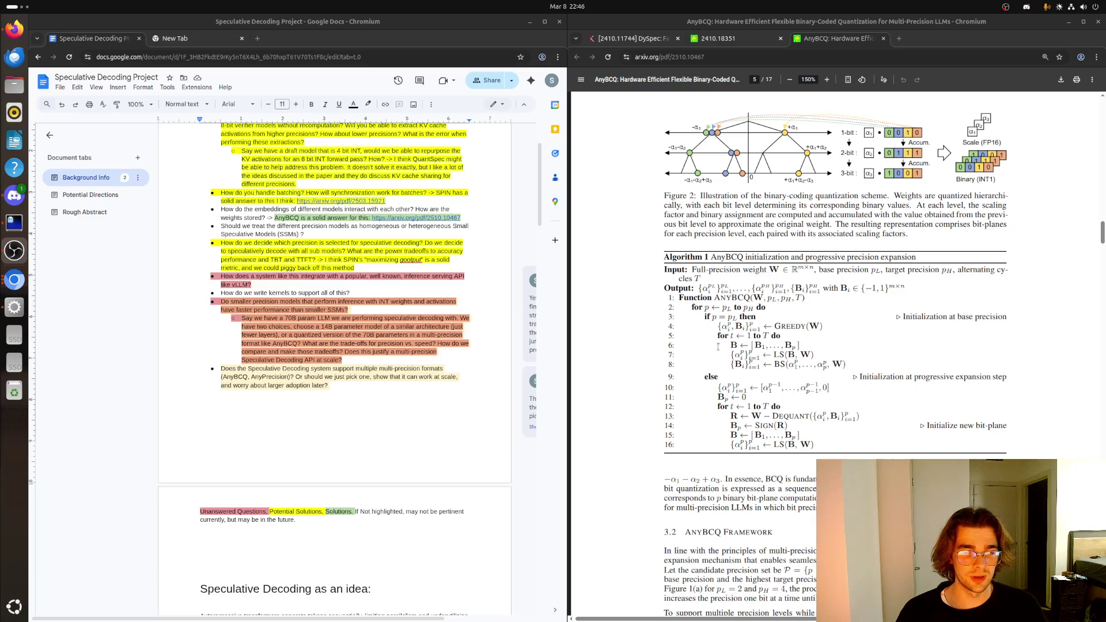
pyautogui.scroll(-1, 717, 347)
pyautogui.scroll(-1, 717, 345)
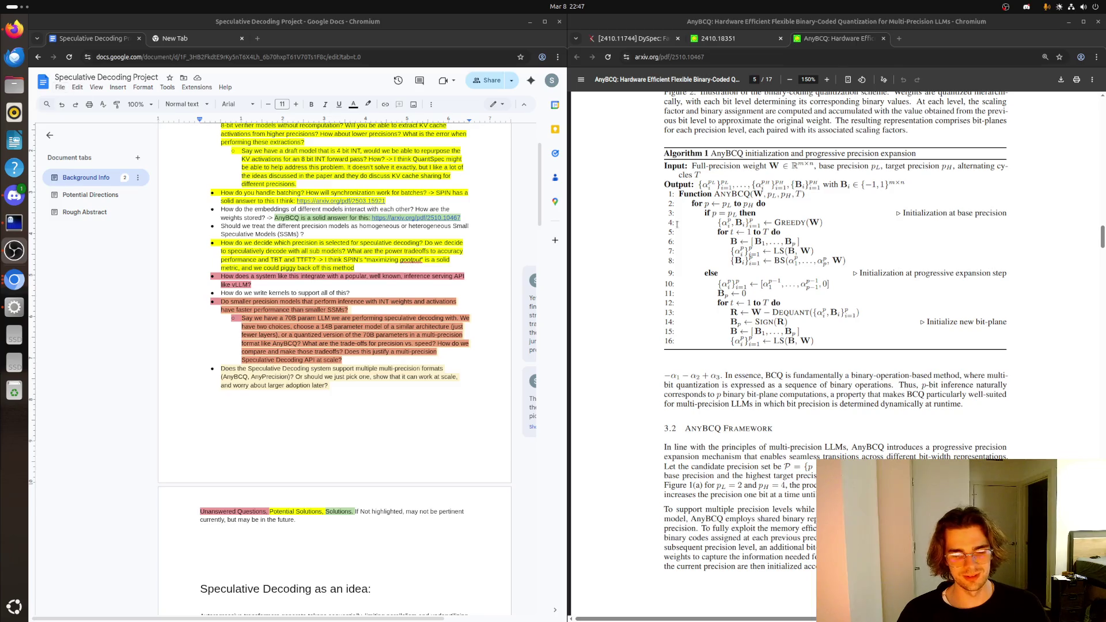
pyautogui.scroll(1, 843, 214)
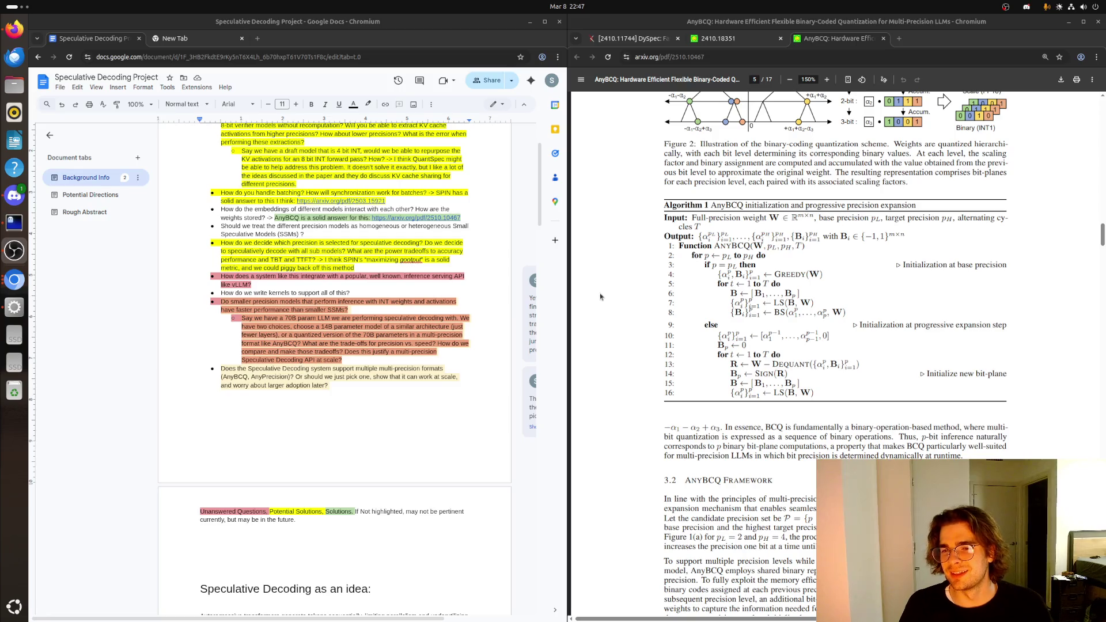
pyautogui.scroll(1, 642, 281)
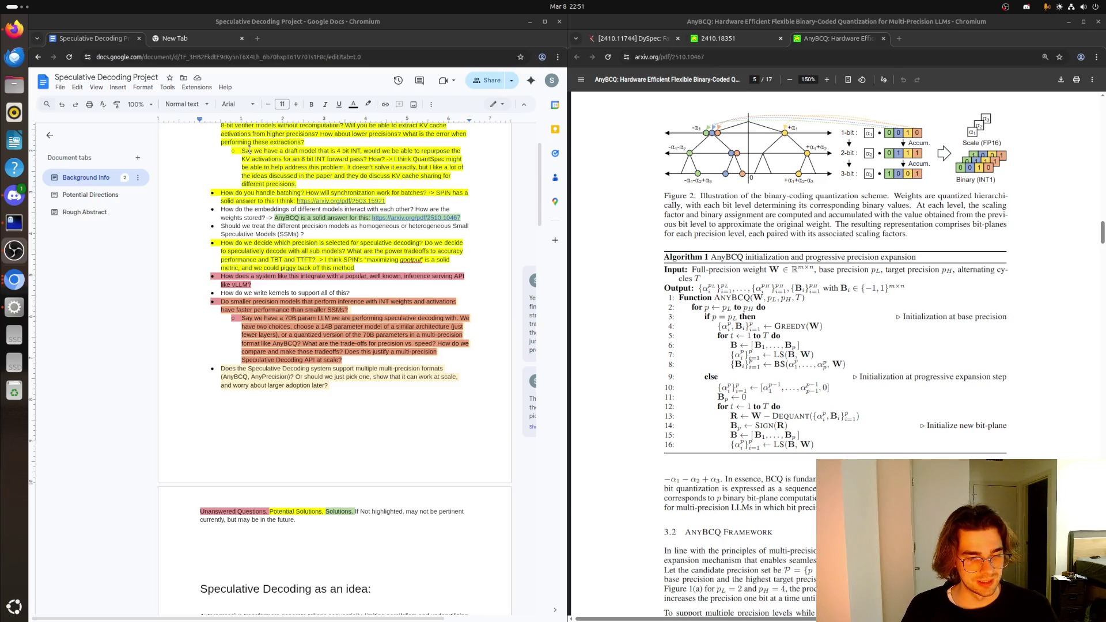
pyautogui.scroll(-1, 873, 302)
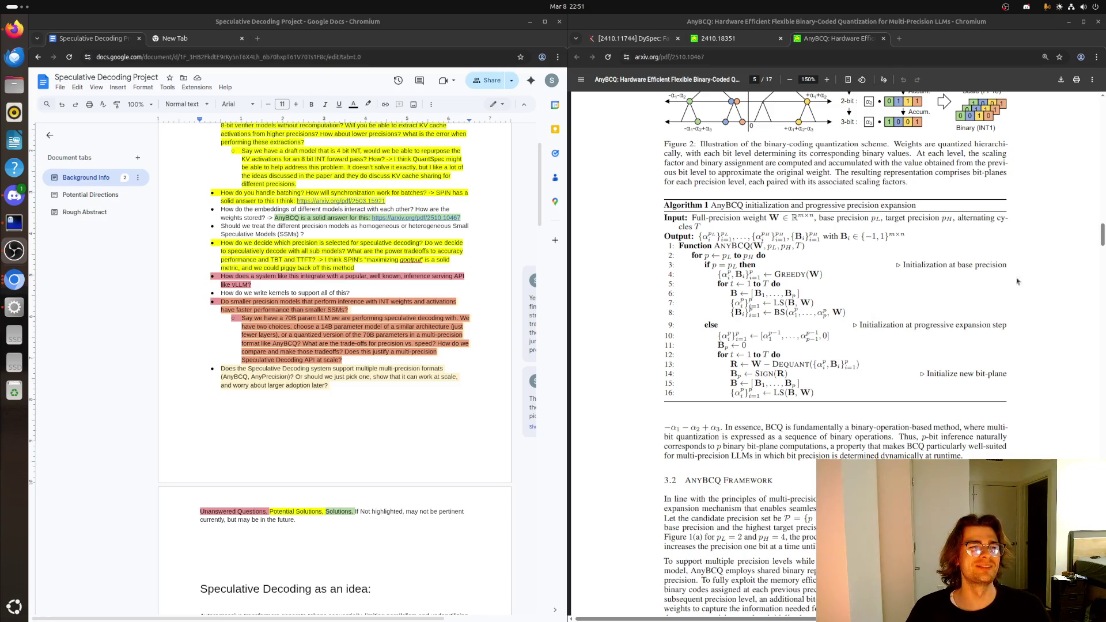
pyautogui.scroll(1, 1088, 322)
pyautogui.scroll(1, 821, 228)
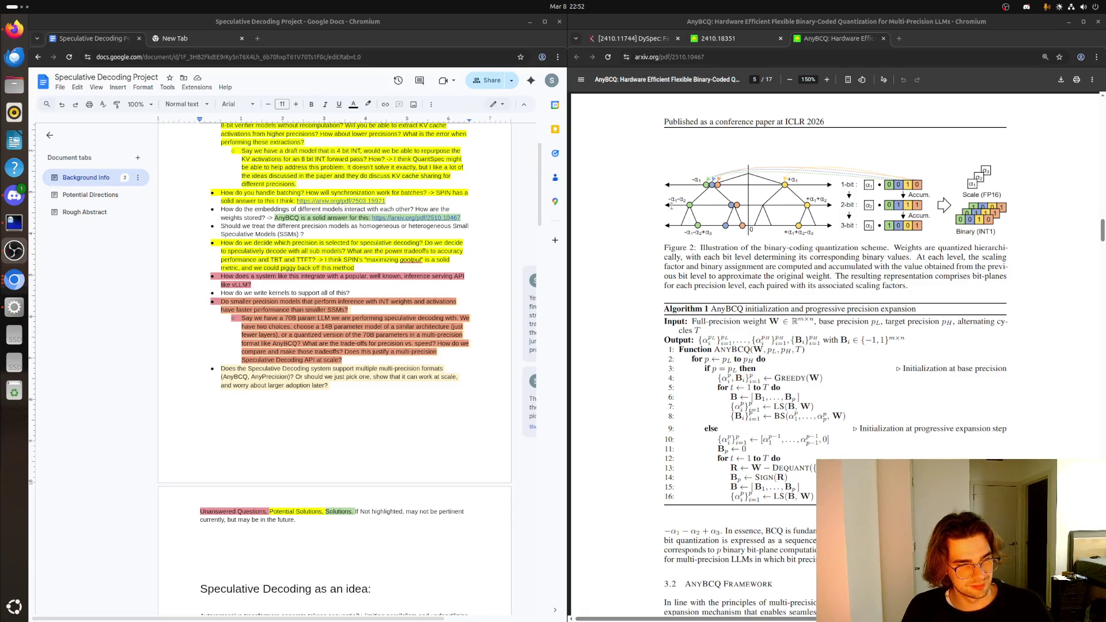
pyautogui.scroll(-3, 891, 200)
pyautogui.scroll(-3, 891, 199)
pyautogui.scroll(-2, 890, 200)
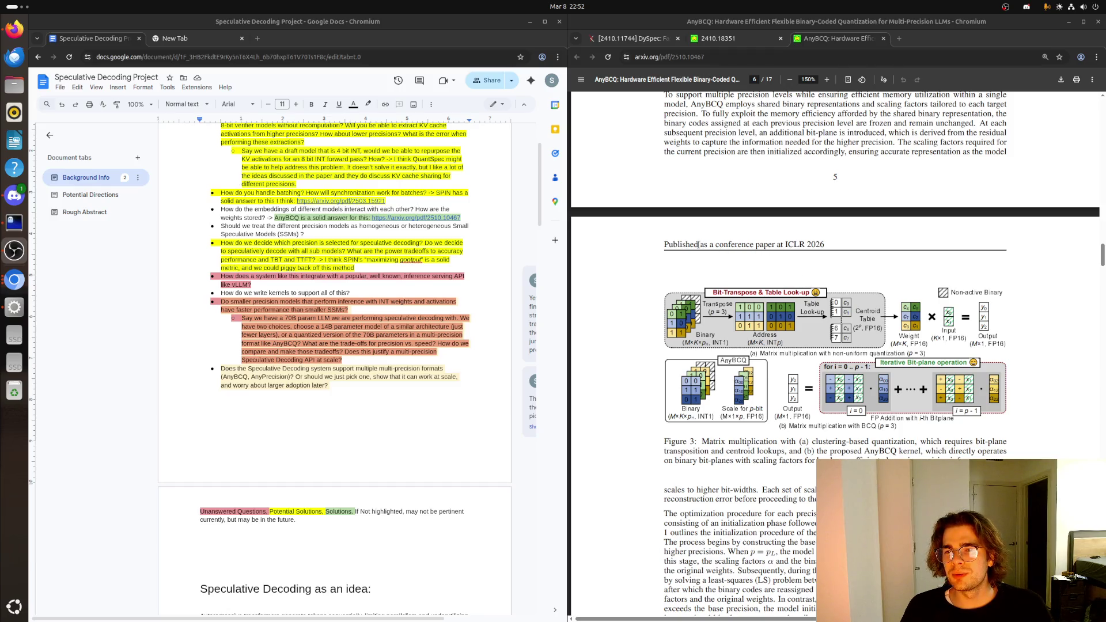
# - Briefly select the paper's ICLR 2026 venue line, then clear the selection
pyautogui.moveTo(720, 248); pyautogui.dragTo(824, 247)
pyautogui.click(858, 294)
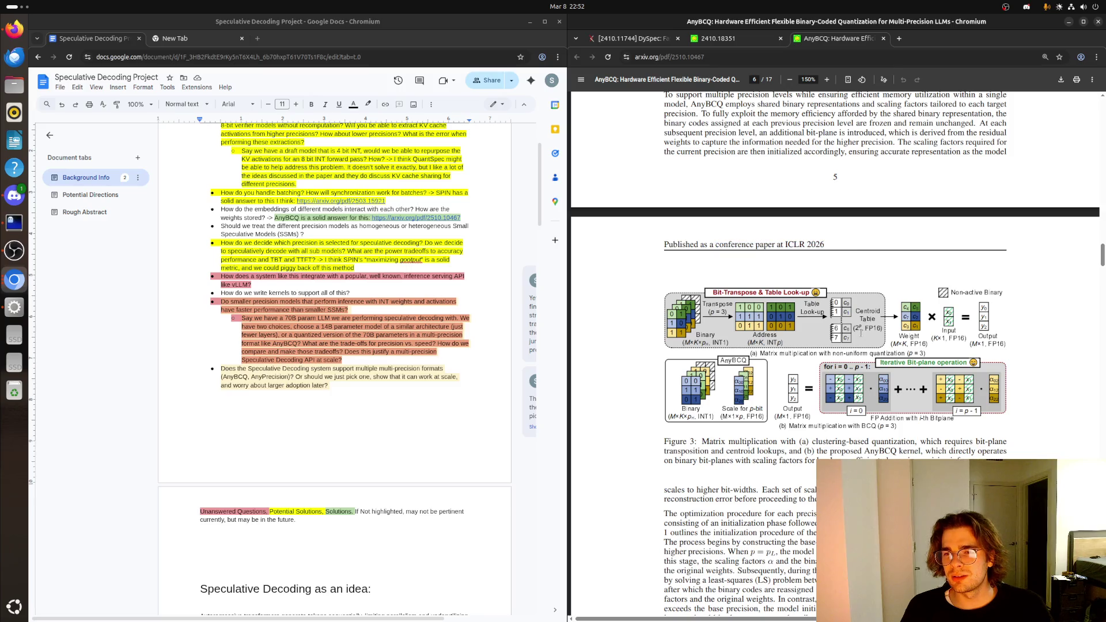
pyautogui.scroll(-3, 860, 332)
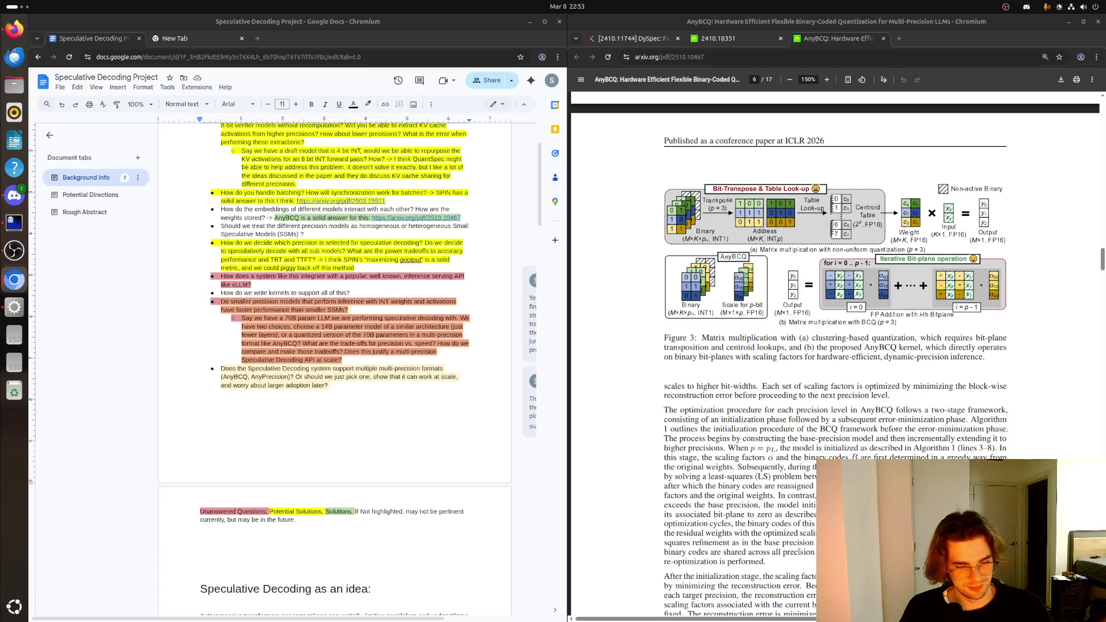
pyautogui.scroll(1, 803, 560)
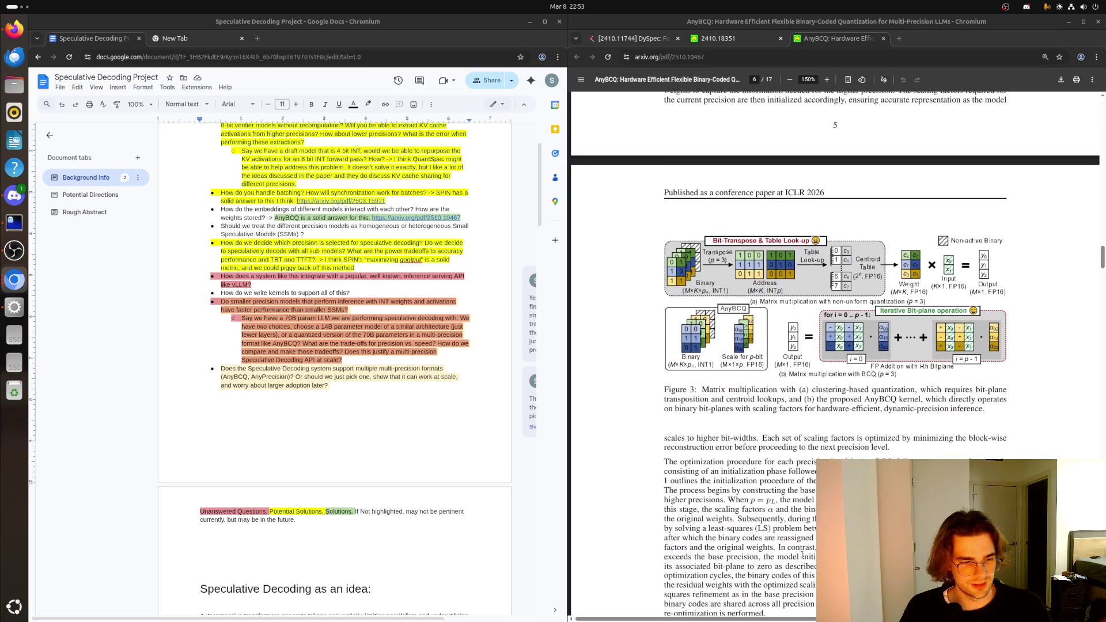
pyautogui.scroll(3, 804, 558)
pyautogui.scroll(4, 804, 557)
pyautogui.scroll(10, 803, 557)
pyautogui.scroll(10, 803, 557)
pyautogui.scroll(10, 803, 556)
pyautogui.scroll(10, 803, 557)
pyautogui.scroll(8, 804, 557)
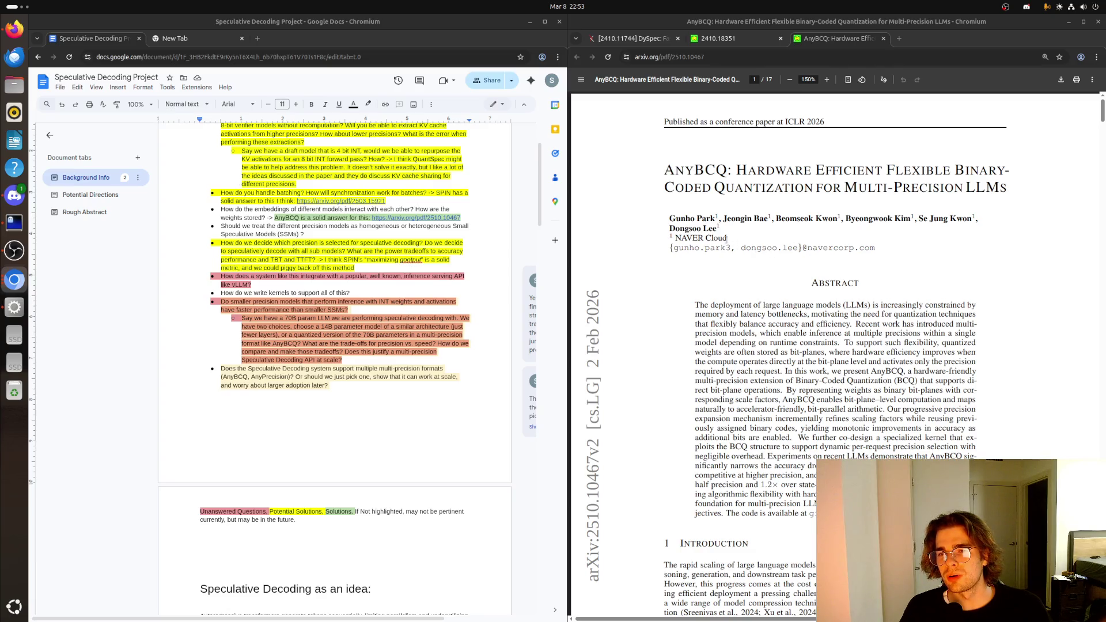
# - Briefly select the NAVER Cloud affiliation on page 1, then clear it
pyautogui.moveTo(726, 240); pyautogui.dragTo(673, 236)
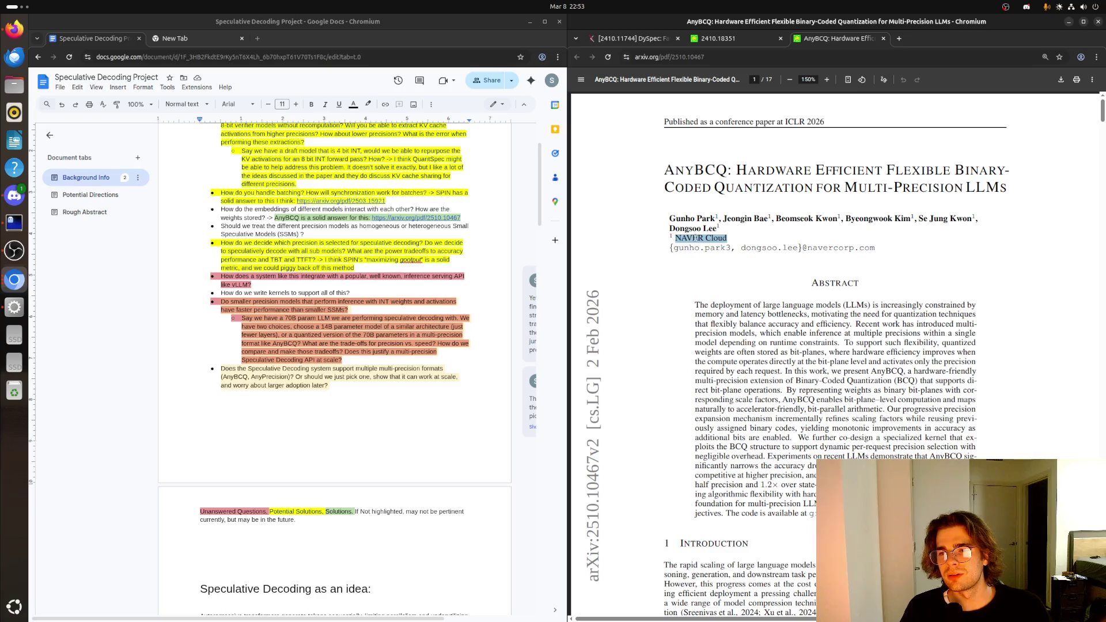
pyautogui.click(740, 248)
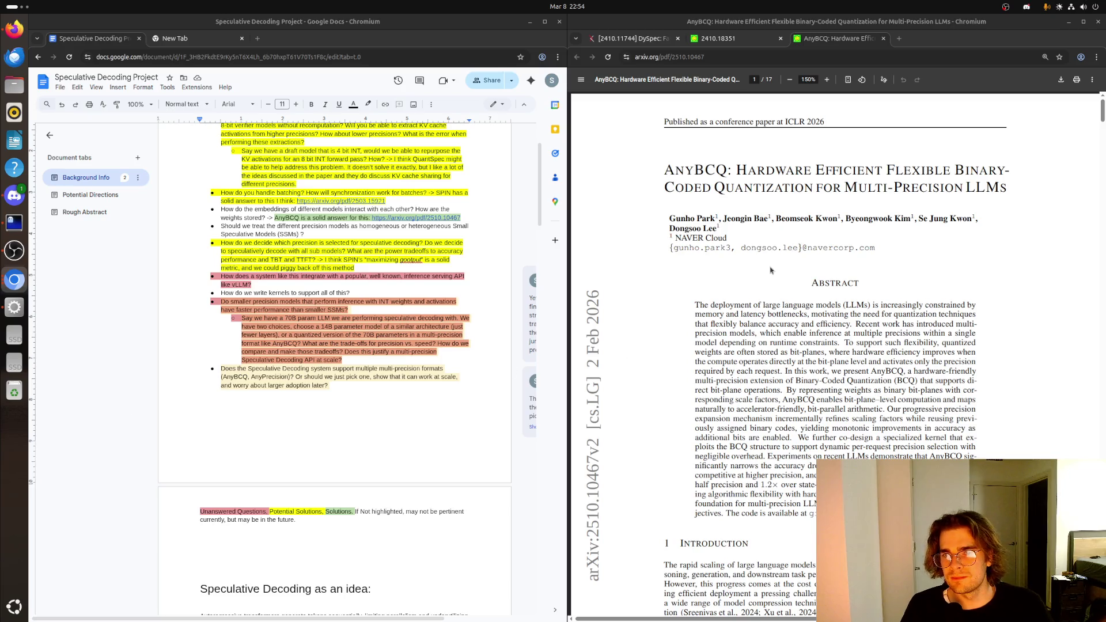
# - Select and clear the paper title, then follow the github.com/naver-aics/anybcq code link
pyautogui.moveTo(1007, 186); pyautogui.dragTo(659, 169)
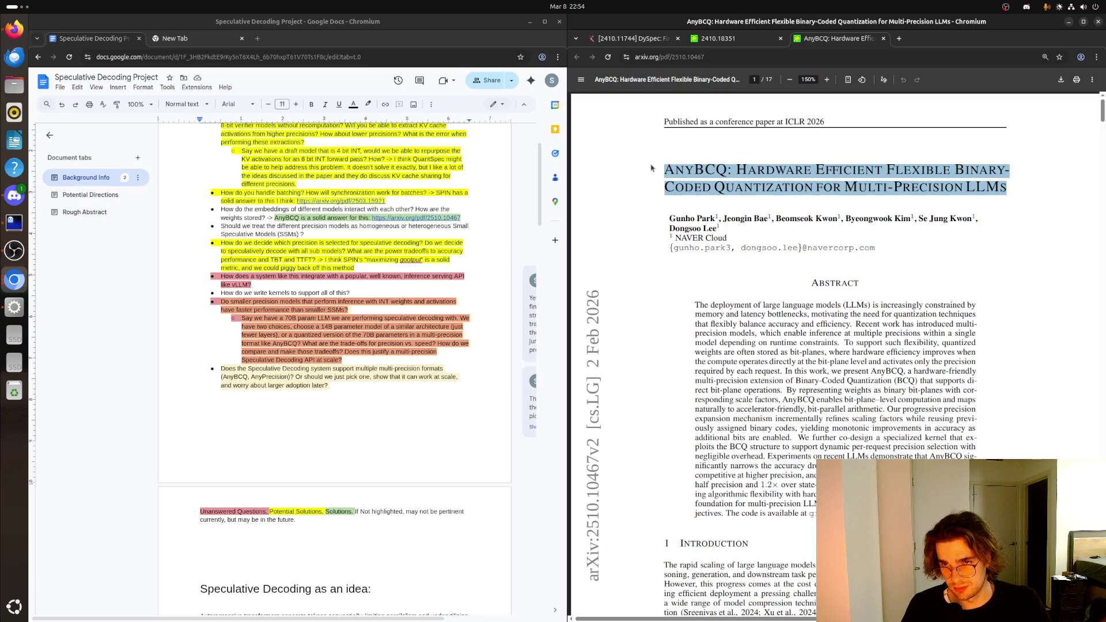
pyautogui.click(751, 189)
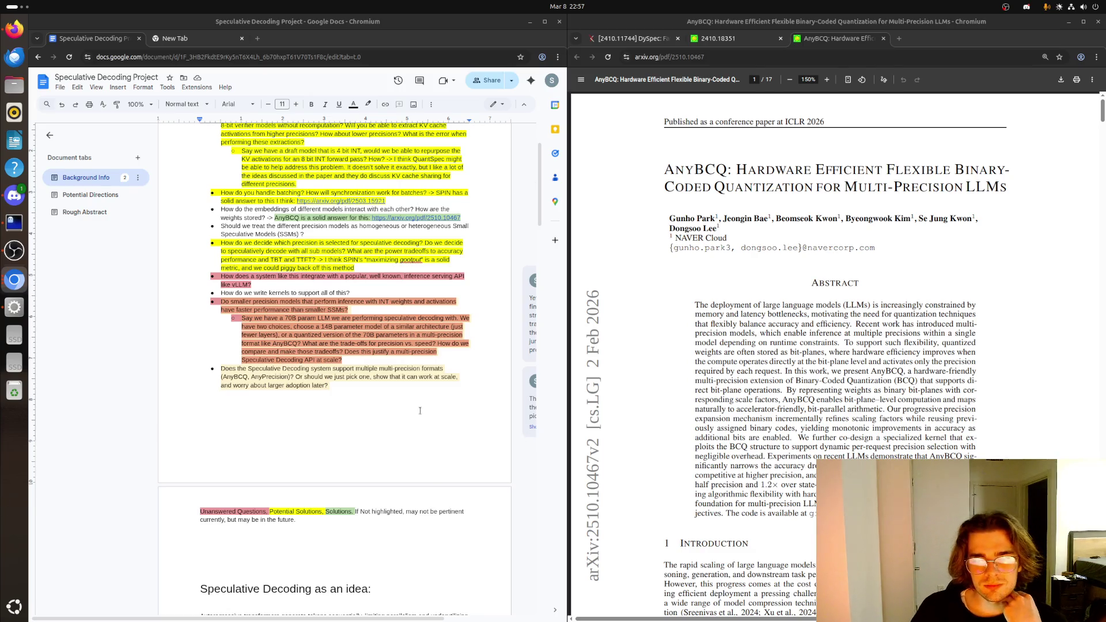
pyautogui.scroll(-1, 880, 390)
pyautogui.scroll(-1, 880, 391)
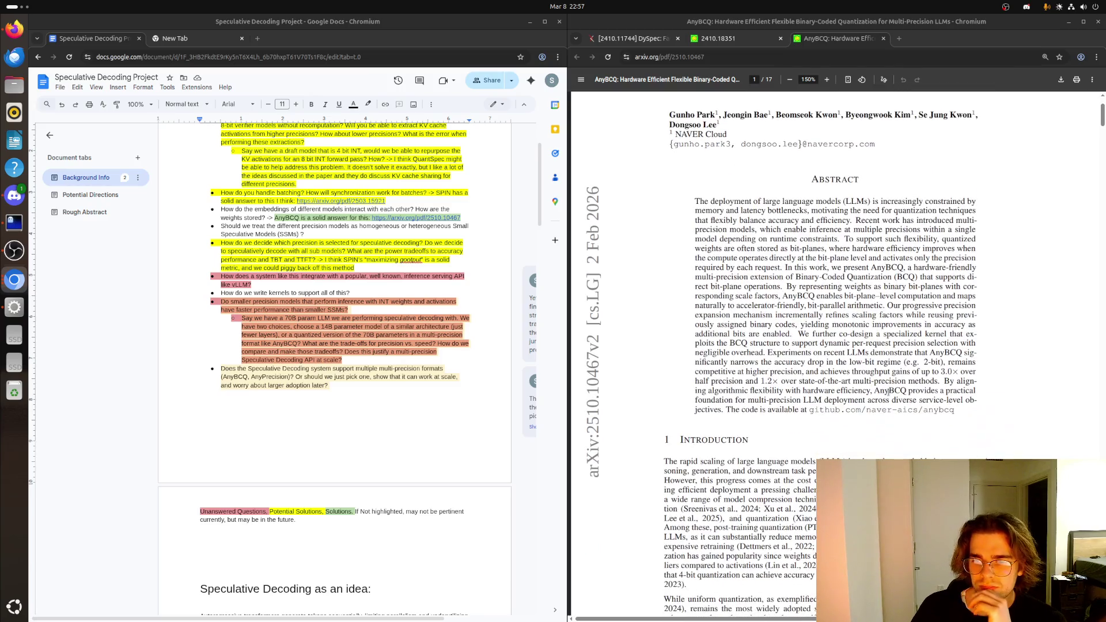
pyautogui.click(882, 411)
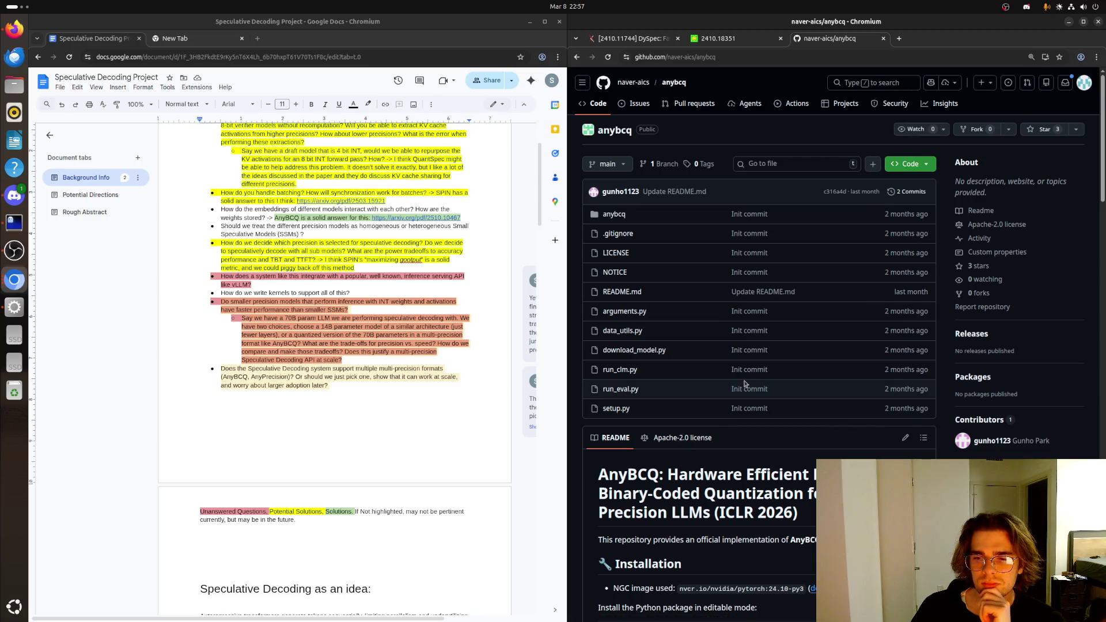
pyautogui.scroll(-2, 735, 379)
pyautogui.scroll(-1, 717, 370)
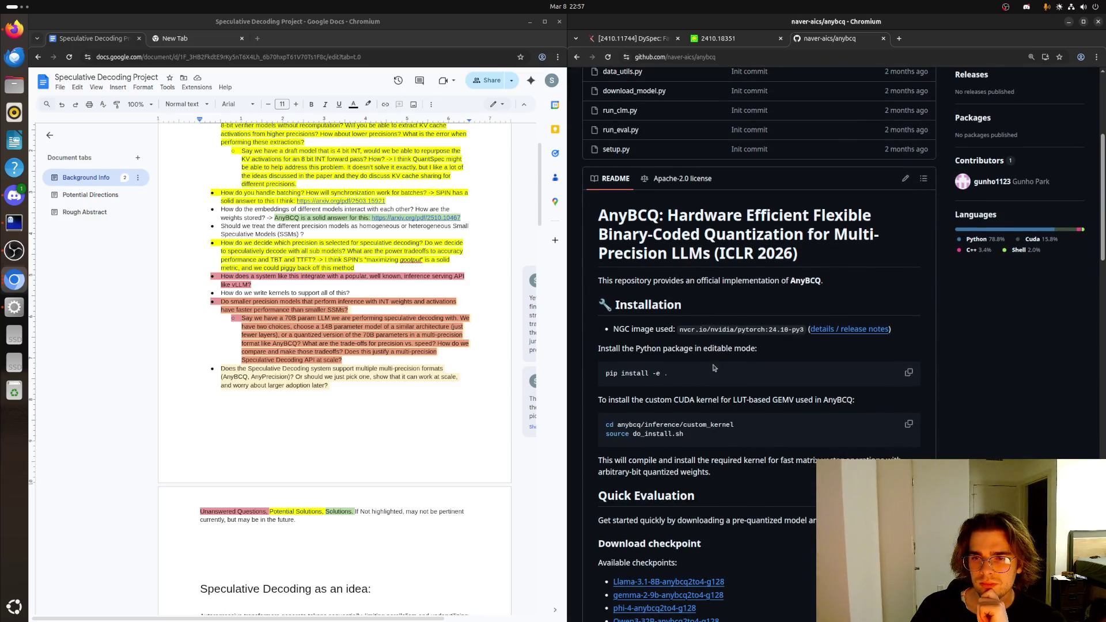
pyautogui.scroll(-1, 713, 368)
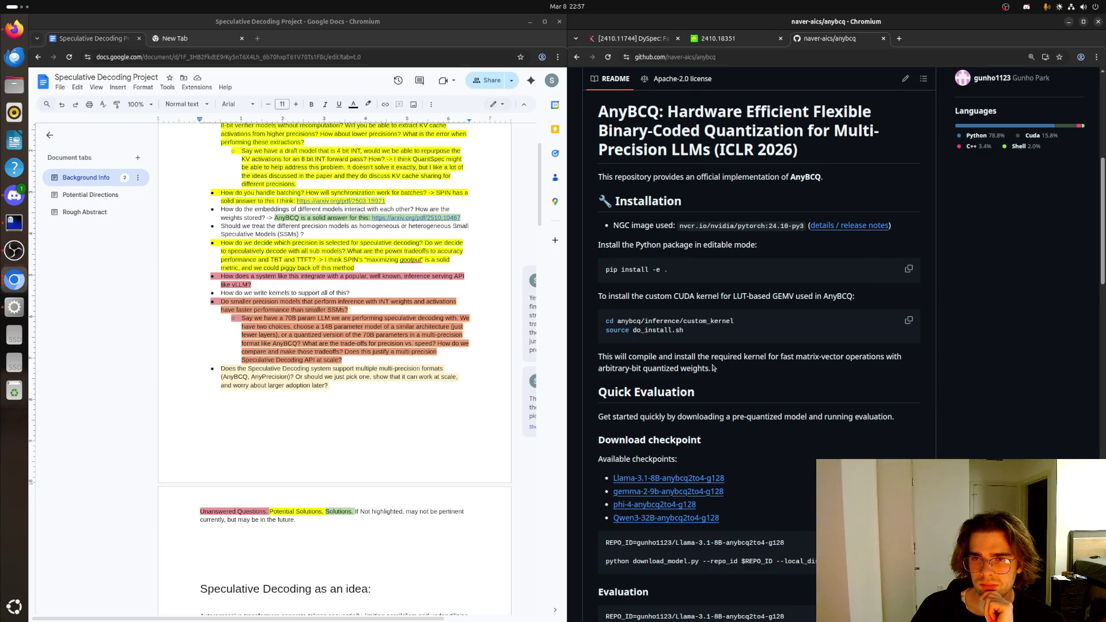
pyautogui.scroll(-1, 713, 368)
pyautogui.scroll(-2, 707, 370)
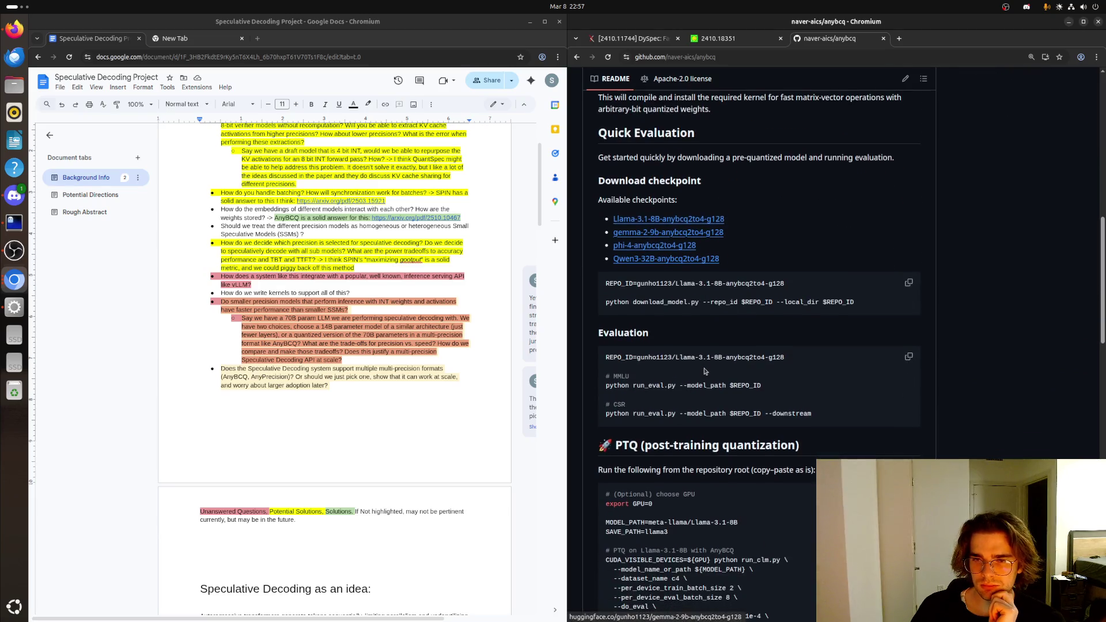
pyautogui.scroll(-1, 703, 371)
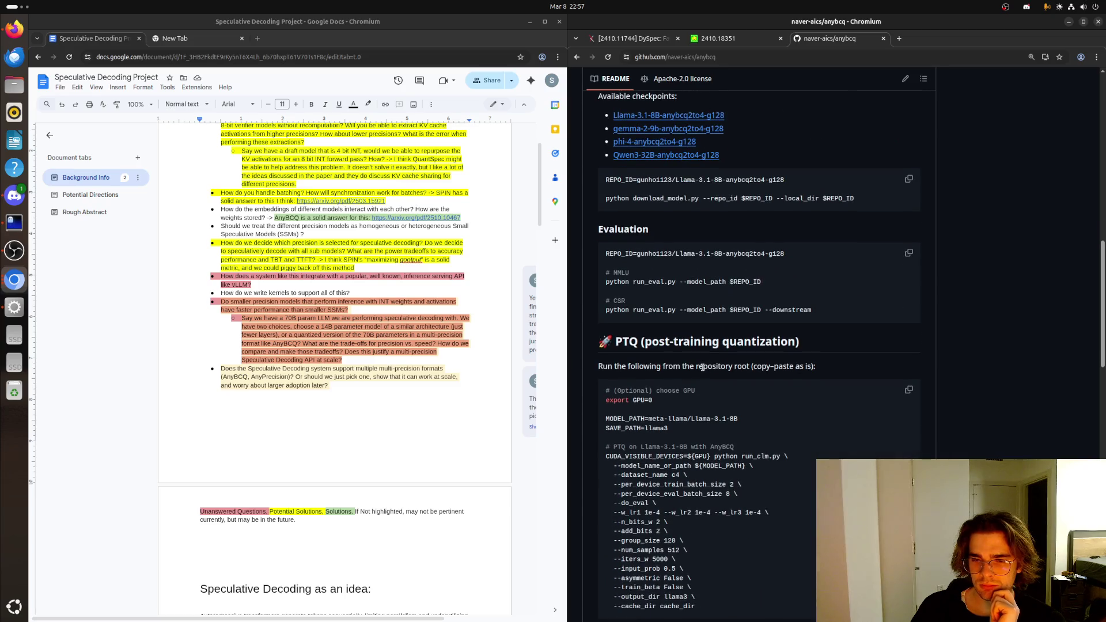
pyautogui.scroll(-1, 702, 368)
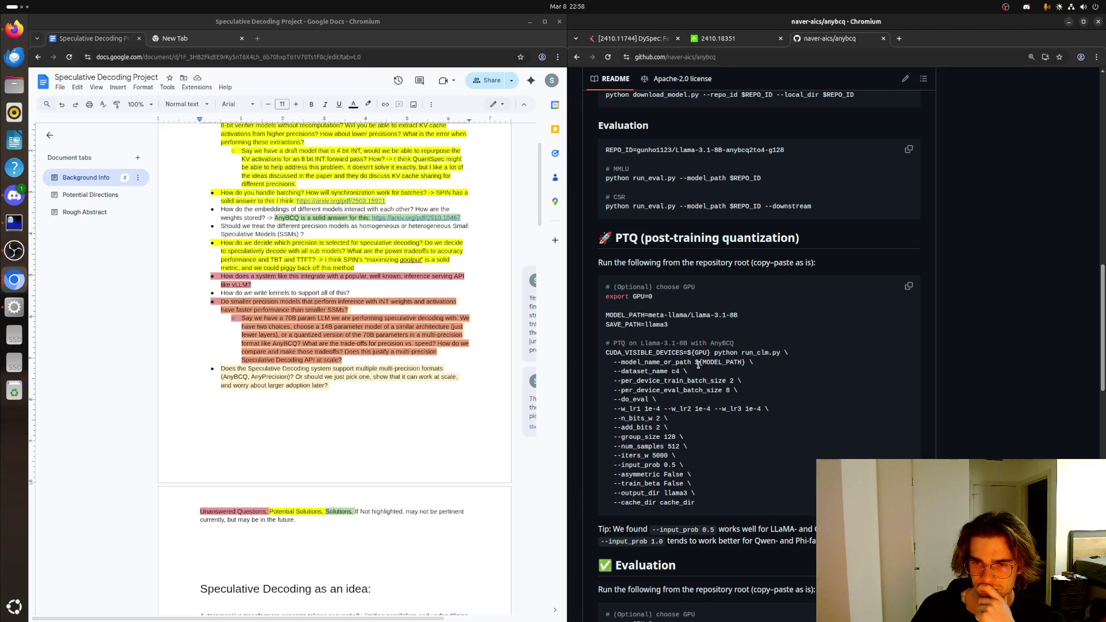
# - Select README command lines like MODEL_PATH/SAVE_PATH, glance at the 2410.18351 paper, and return to the repo
pyautogui.moveTo(667, 326); pyautogui.dragTo(590, 318)
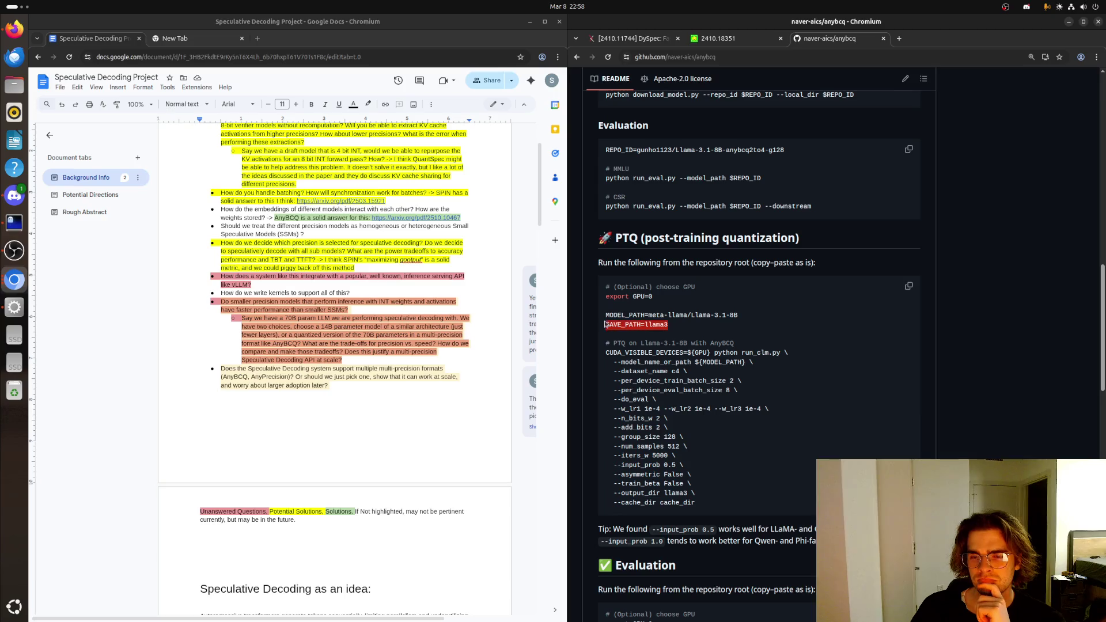
pyautogui.click(703, 326)
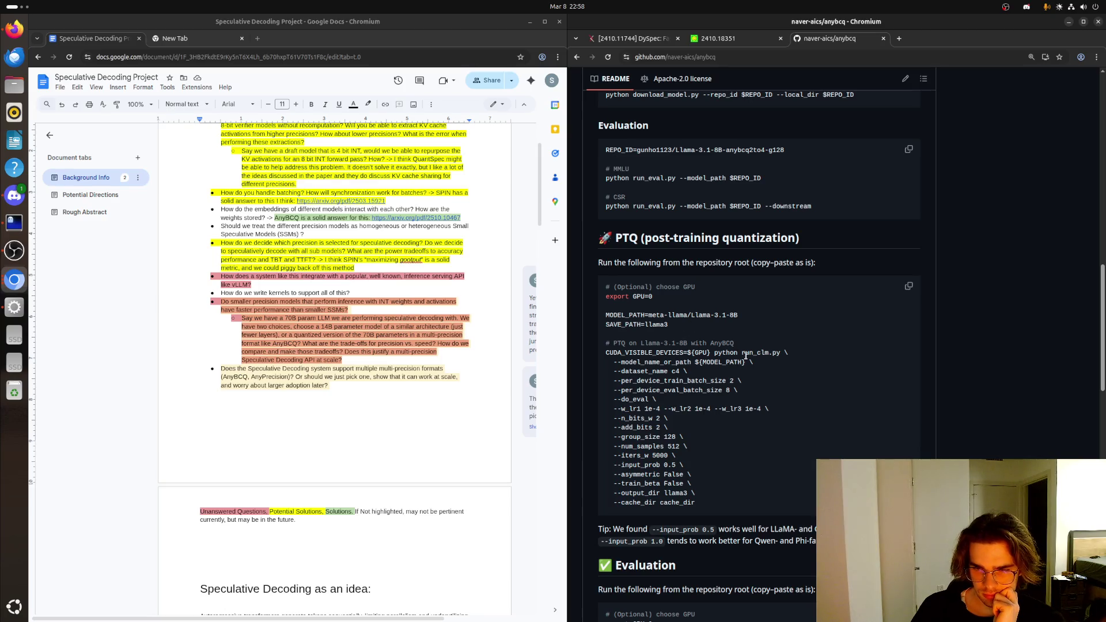
pyautogui.moveTo(739, 353); pyautogui.dragTo(795, 356)
pyautogui.click(795, 356)
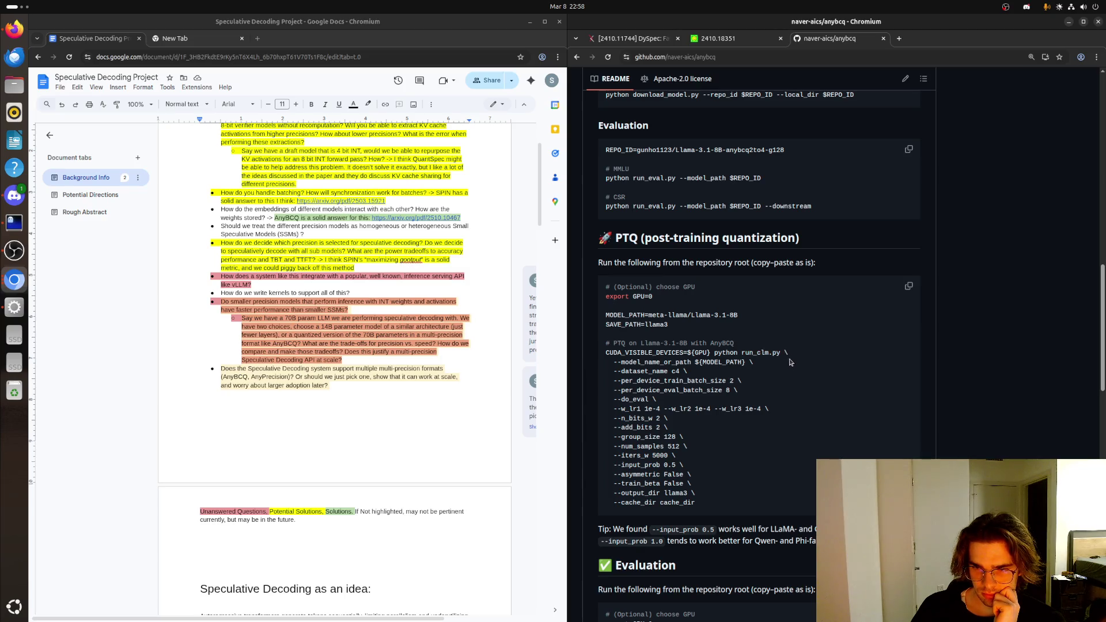
pyautogui.scroll(5, 759, 383)
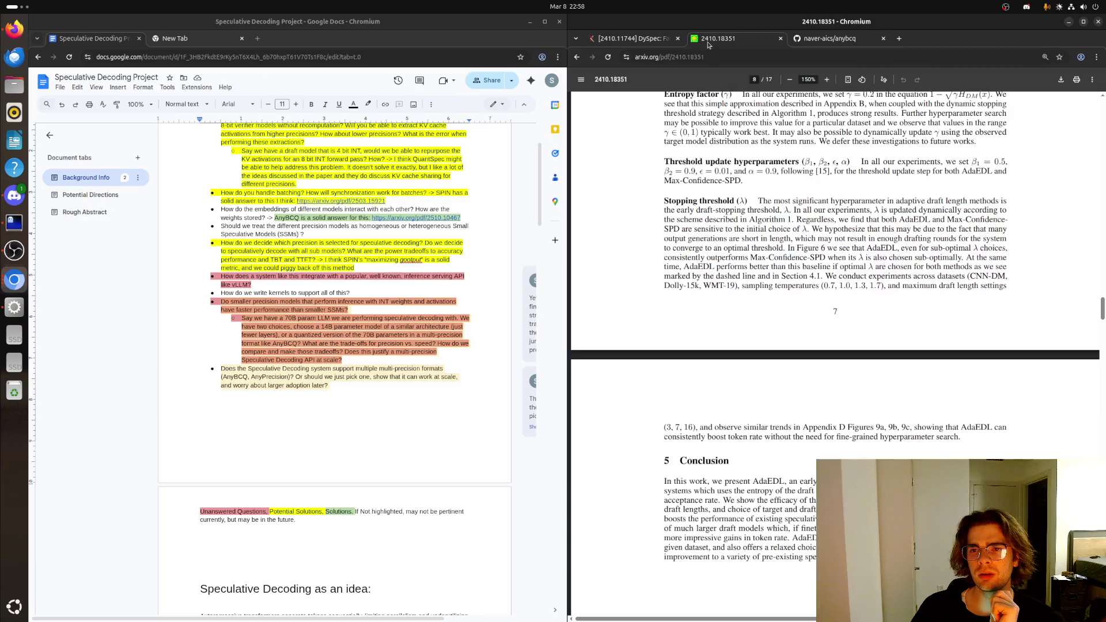
pyautogui.click(700, 40)
pyautogui.scroll(-2, 789, 294)
pyautogui.scroll(2, 788, 295)
pyautogui.scroll(5, 716, 277)
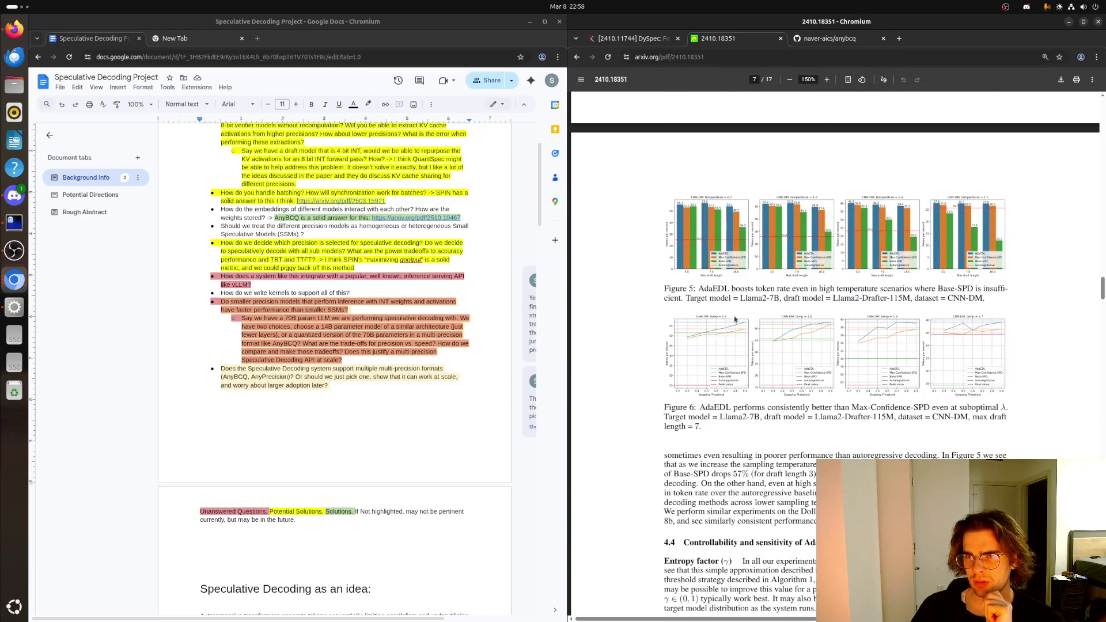
pyautogui.click(833, 39)
# - Return to the AnyBCQ PDF and enlarge it to 150% for reading Table 2
pyautogui.click(576, 56)
pyautogui.scroll(-5, 808, 321)
pyautogui.scroll(-5, 809, 322)
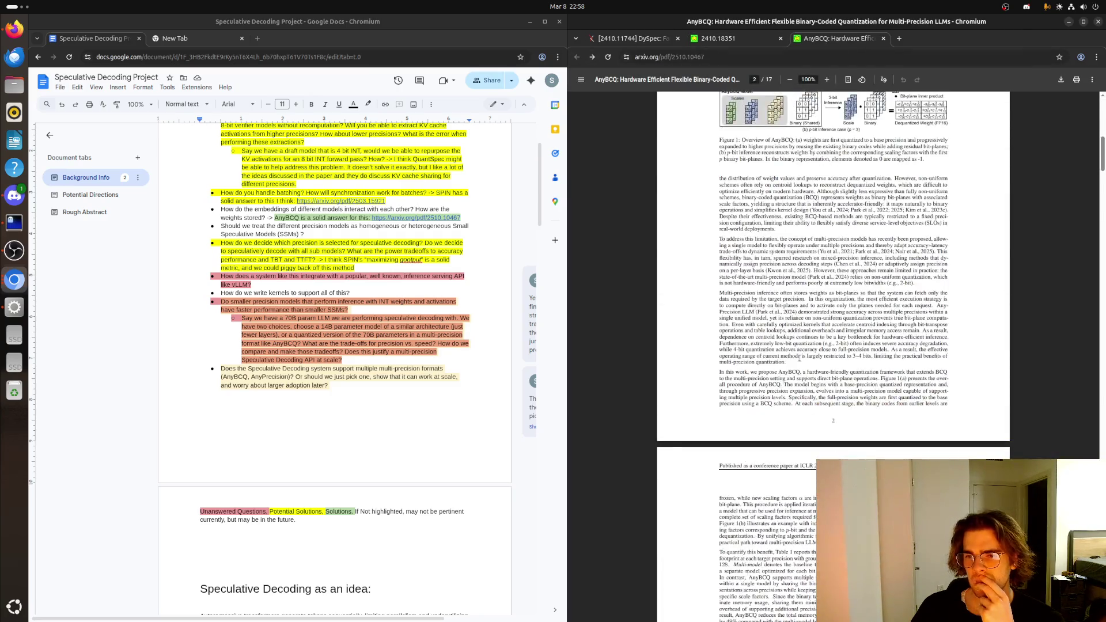
pyautogui.scroll(-5, 808, 321)
pyautogui.scroll(-5, 809, 322)
pyautogui.scroll(-5, 808, 322)
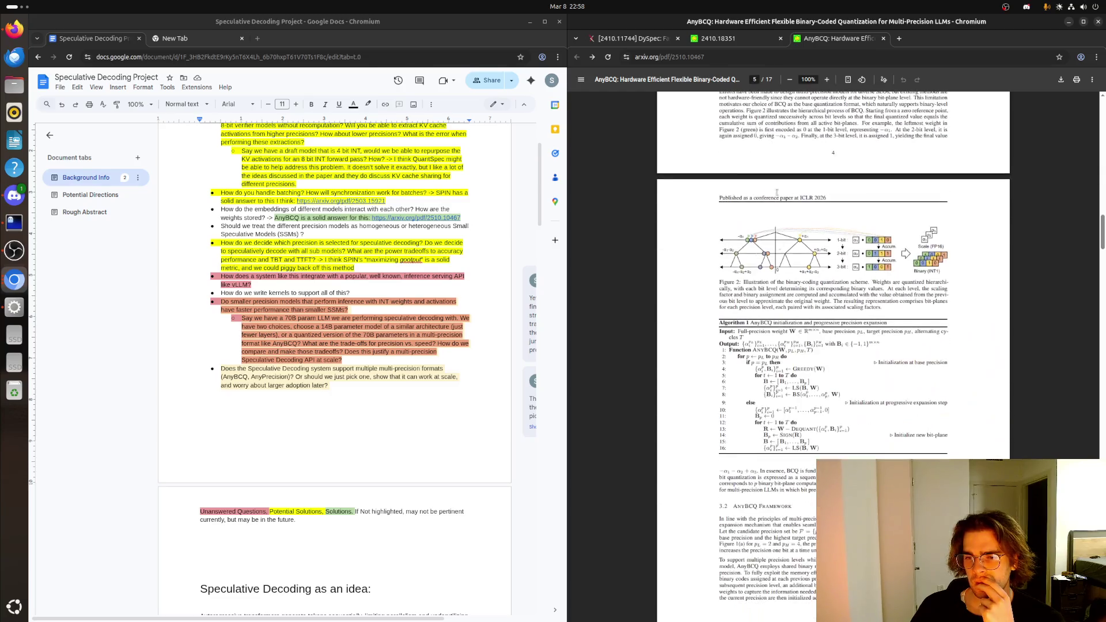
pyautogui.click(825, 79)
pyautogui.click(826, 79)
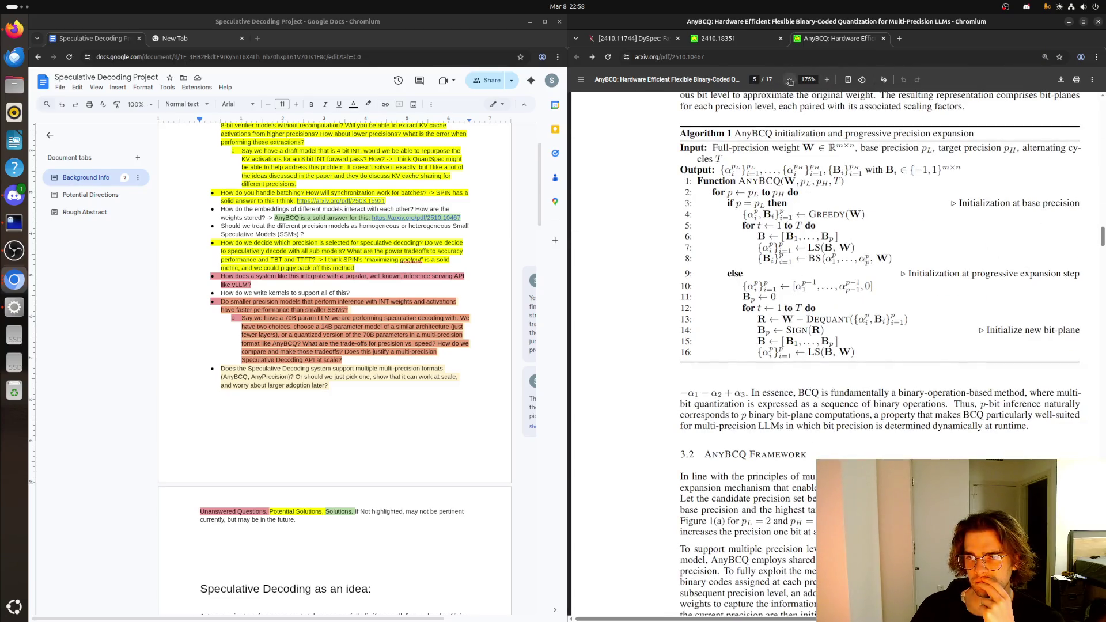
pyautogui.scroll(-5, 758, 212)
pyautogui.scroll(-5, 757, 212)
pyautogui.scroll(-5, 758, 213)
pyautogui.scroll(-5, 740, 221)
pyautogui.scroll(-5, 741, 221)
pyautogui.scroll(5, 740, 221)
pyautogui.scroll(3, 741, 222)
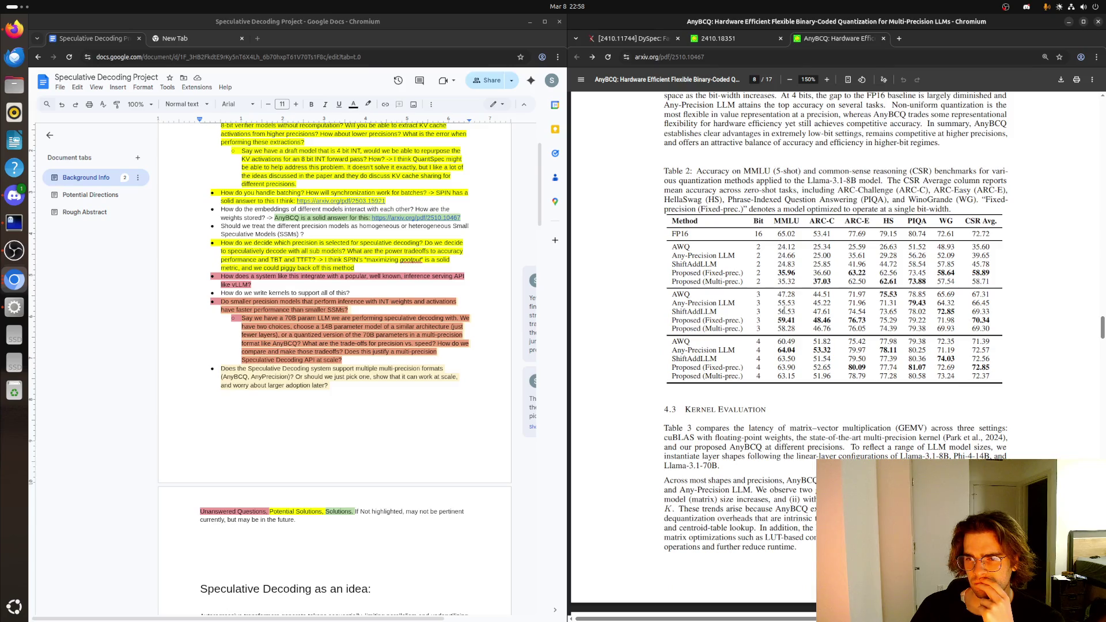
pyautogui.moveTo(799, 319); pyautogui.dragTo(770, 320)
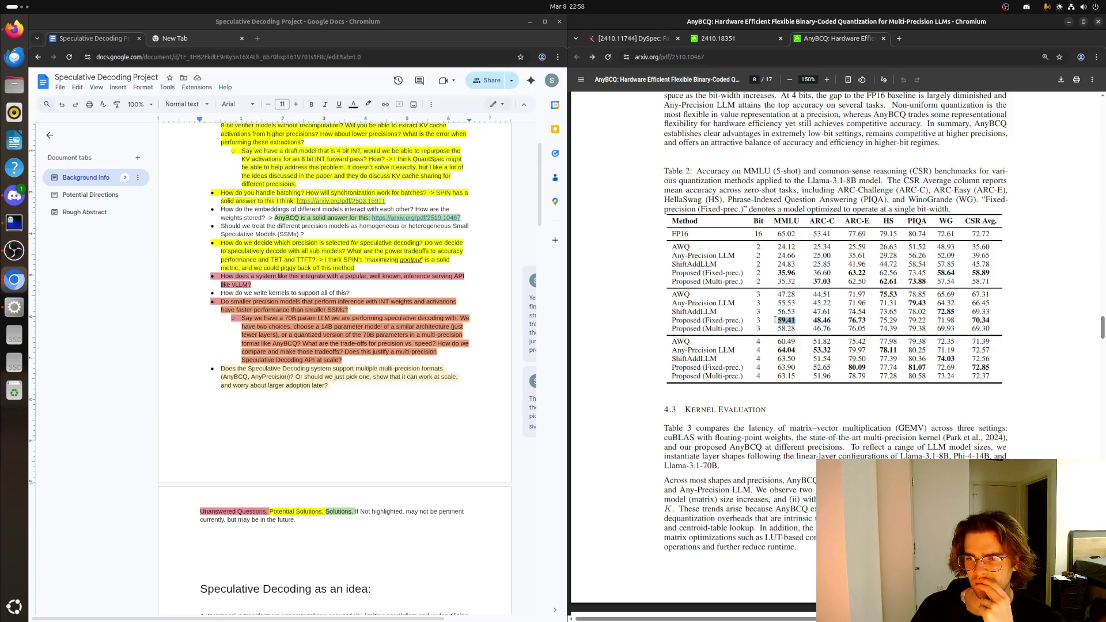
pyautogui.click(770, 320)
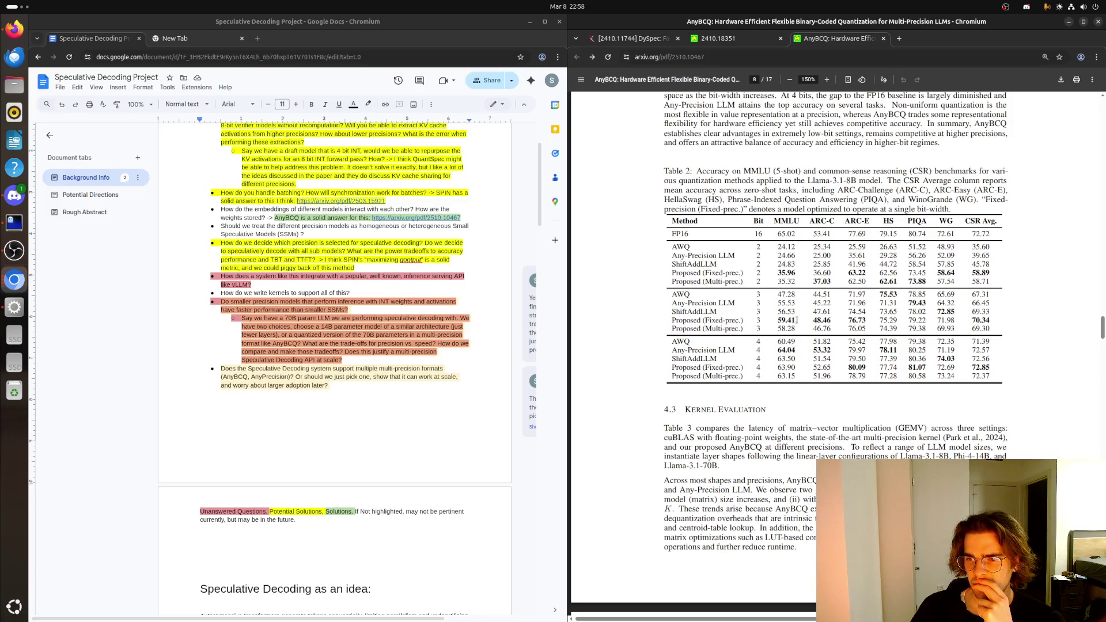
pyautogui.moveTo(796, 272); pyautogui.dragTo(773, 272)
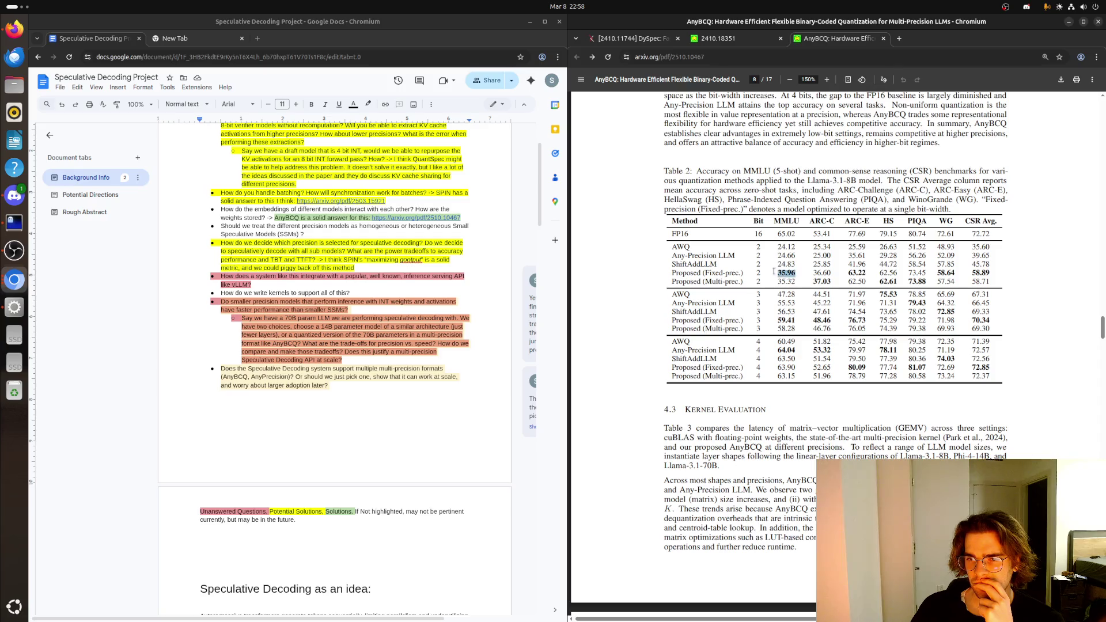
pyautogui.click(806, 274)
pyautogui.moveTo(834, 280); pyautogui.dragTo(809, 280)
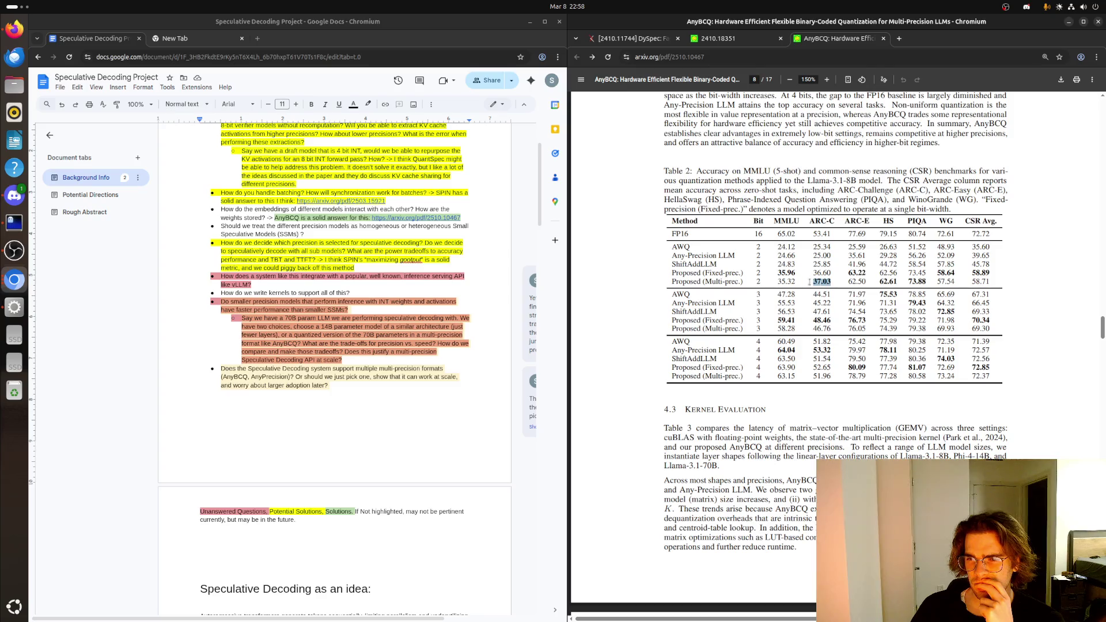
pyautogui.click(829, 235)
pyautogui.moveTo(798, 320); pyautogui.dragTo(773, 320)
pyautogui.click(803, 233)
pyautogui.moveTo(797, 353); pyautogui.dragTo(775, 352)
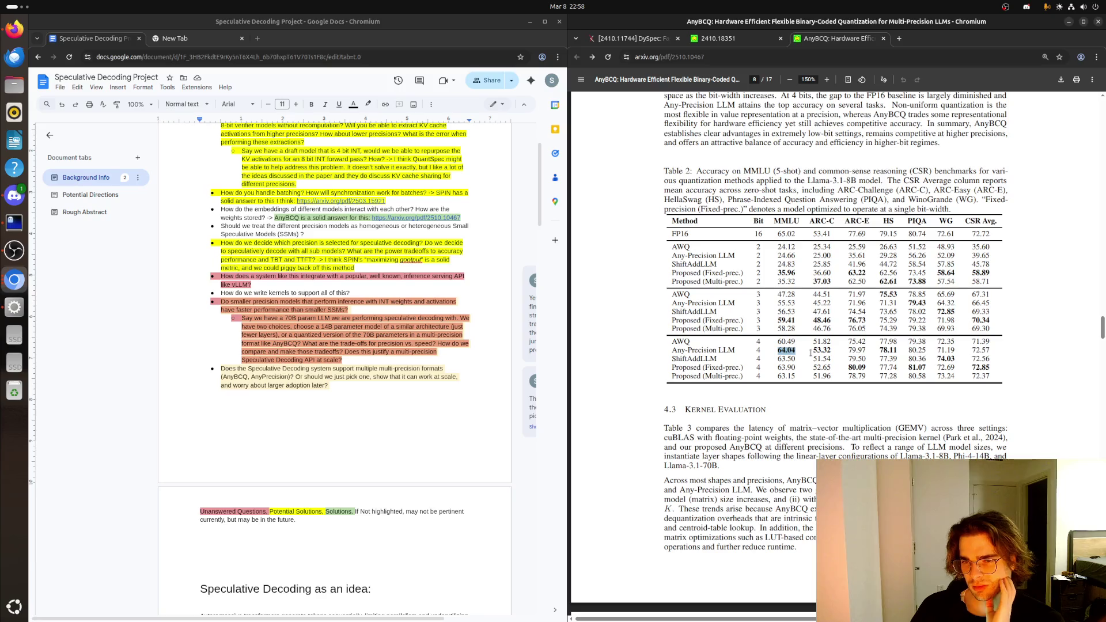
pyautogui.click(804, 364)
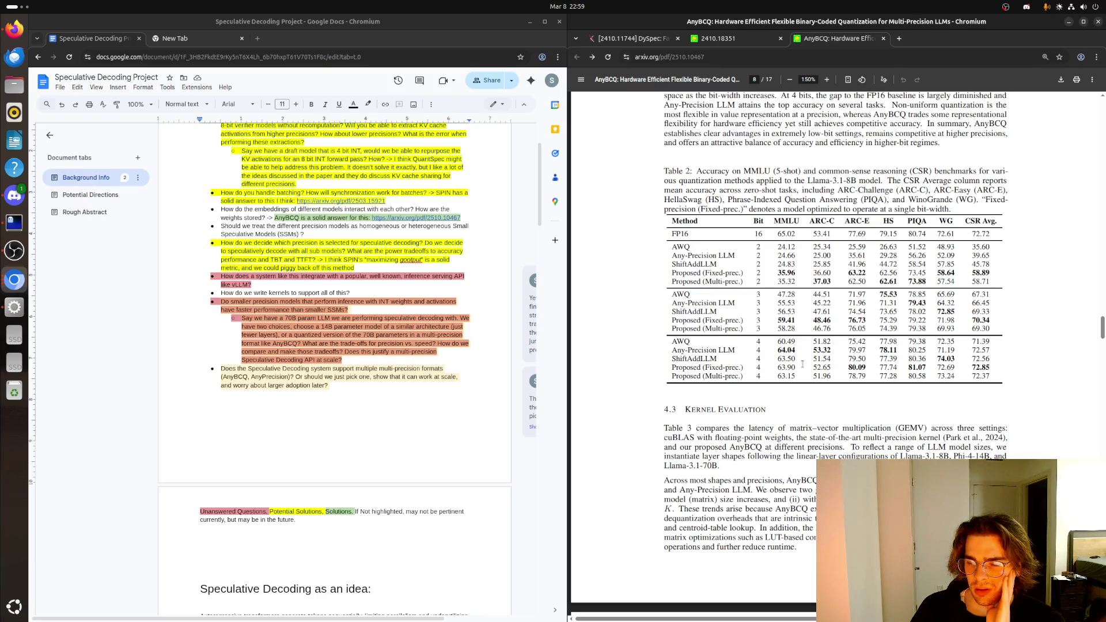
pyautogui.moveTo(748, 259); pyautogui.dragTo(745, 381)
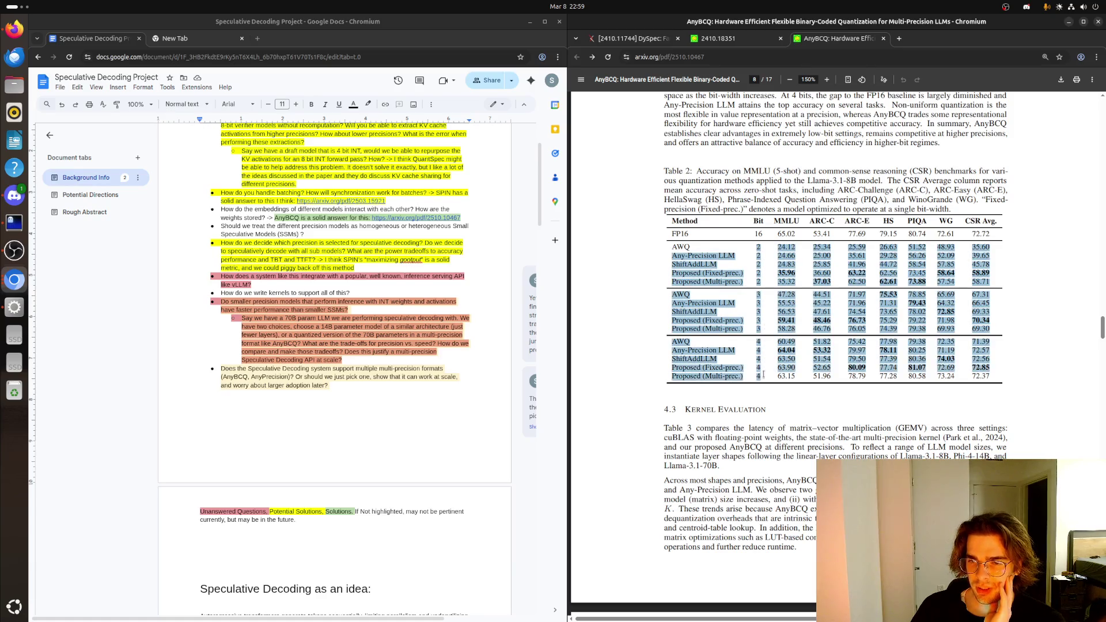
pyautogui.click(762, 375)
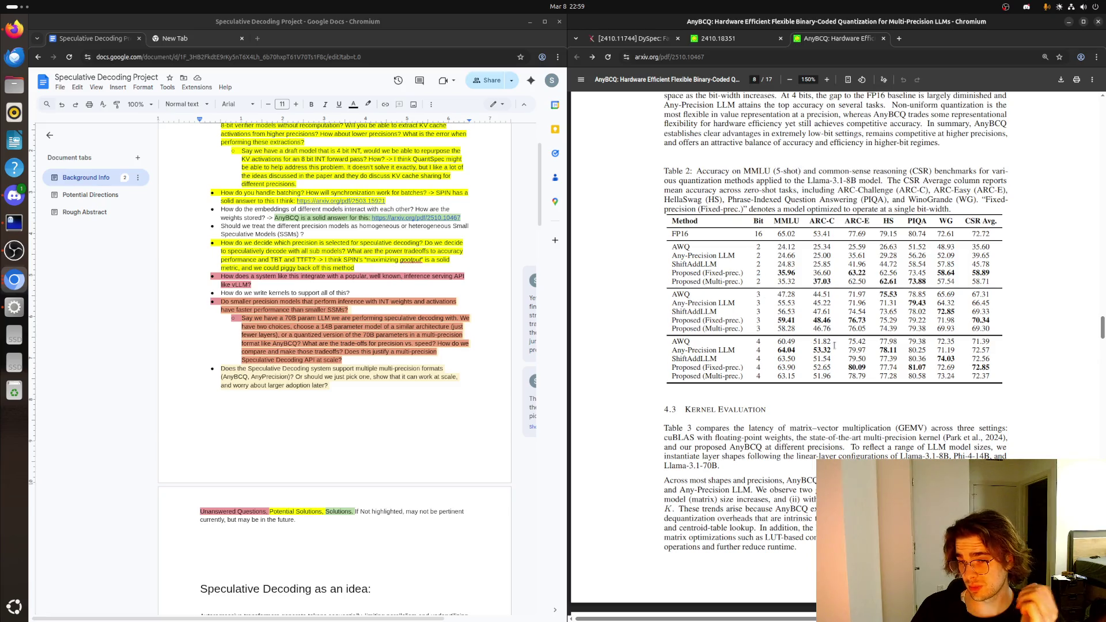
pyautogui.doubleClick(786, 367)
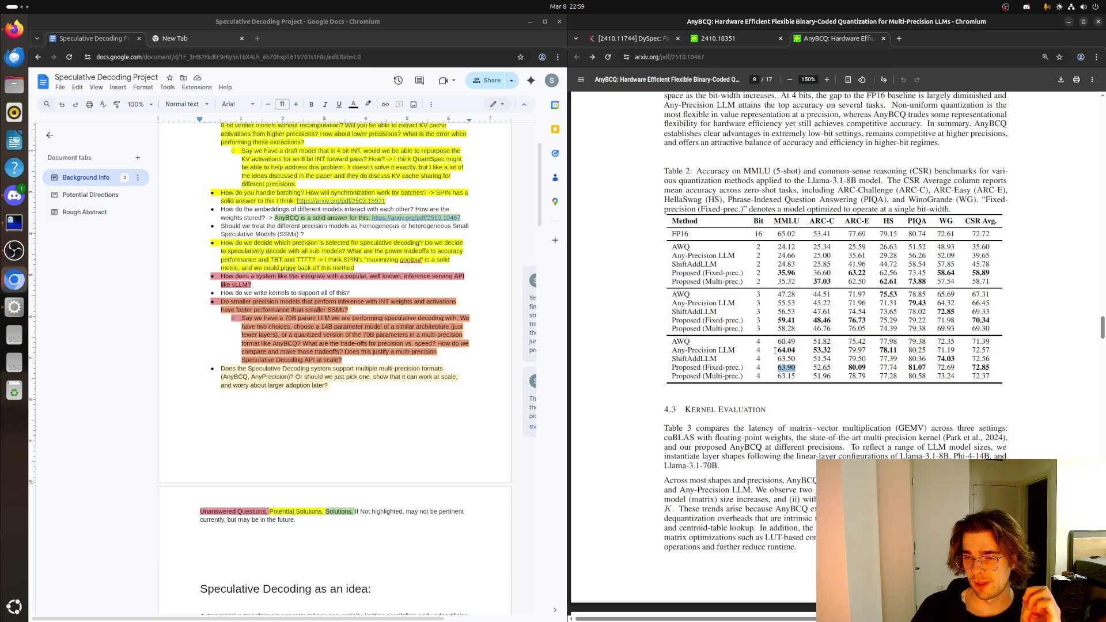
pyautogui.moveTo(832, 369); pyautogui.dragTo(809, 366)
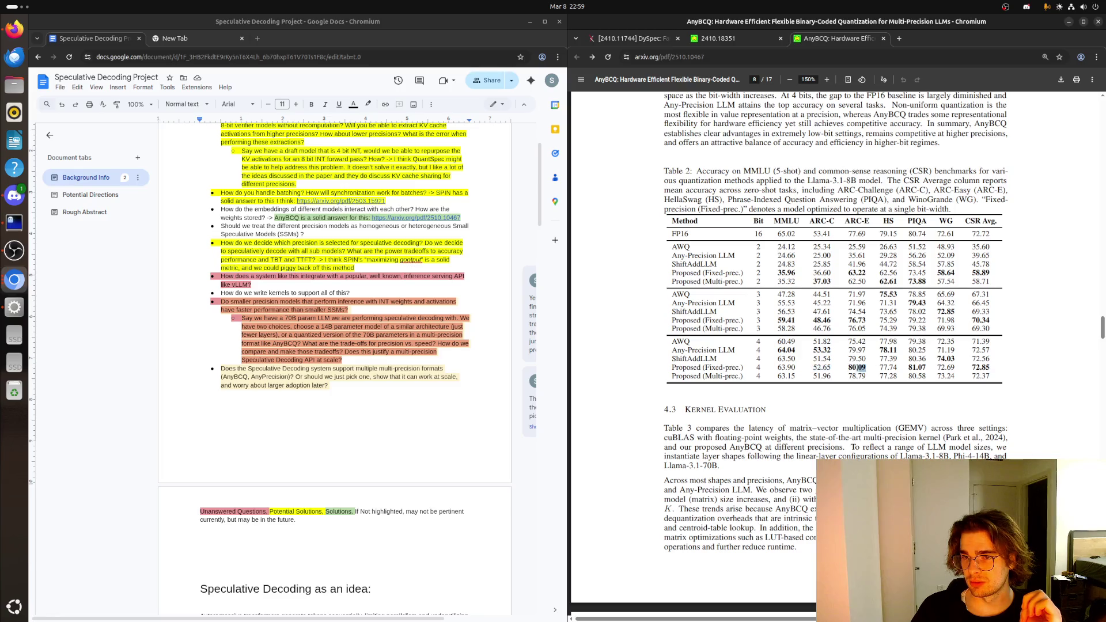
pyautogui.moveTo(861, 368); pyautogui.dragTo(887, 377)
pyautogui.click(885, 376)
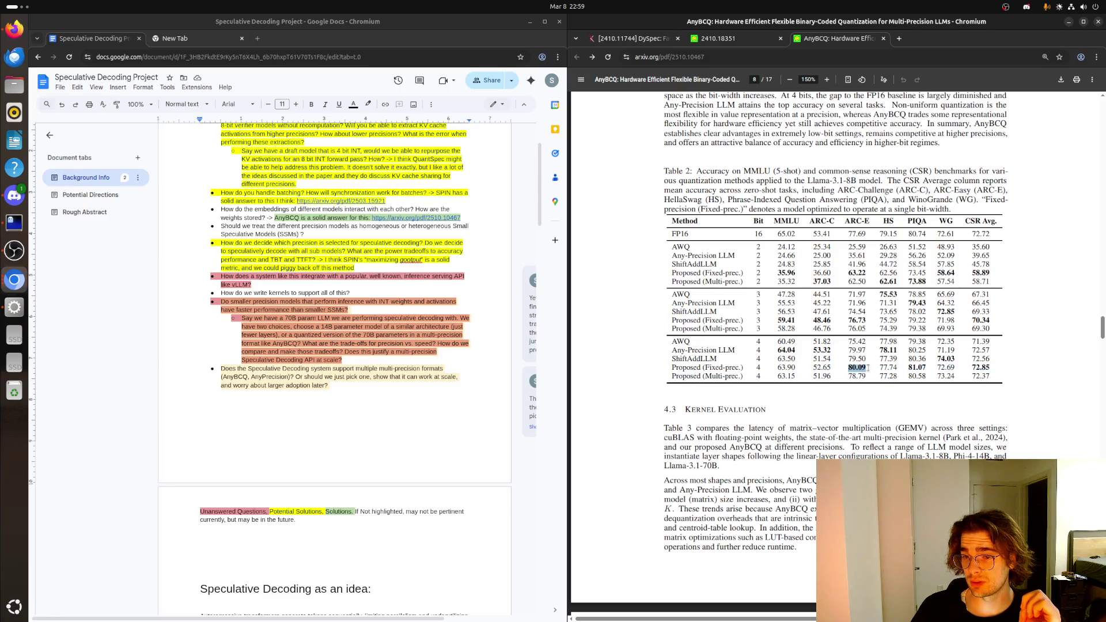
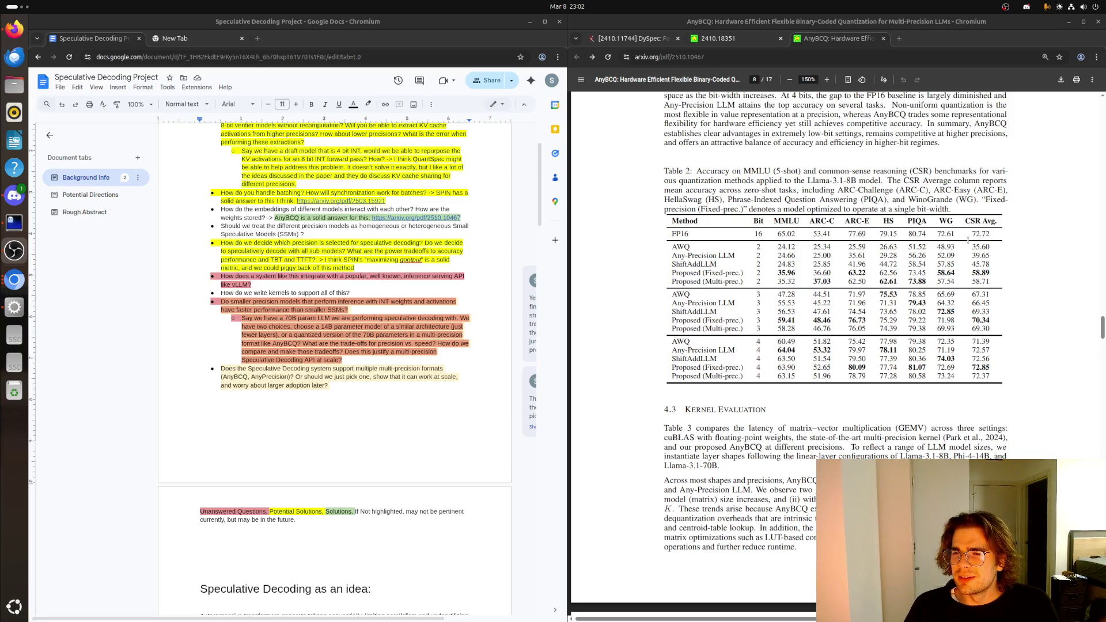
# - Inspect Table 2's 58.89 CSR average and the FP16 row's bit and MMLU values
pyautogui.doubleClick(971, 273)
pyautogui.click(970, 273)
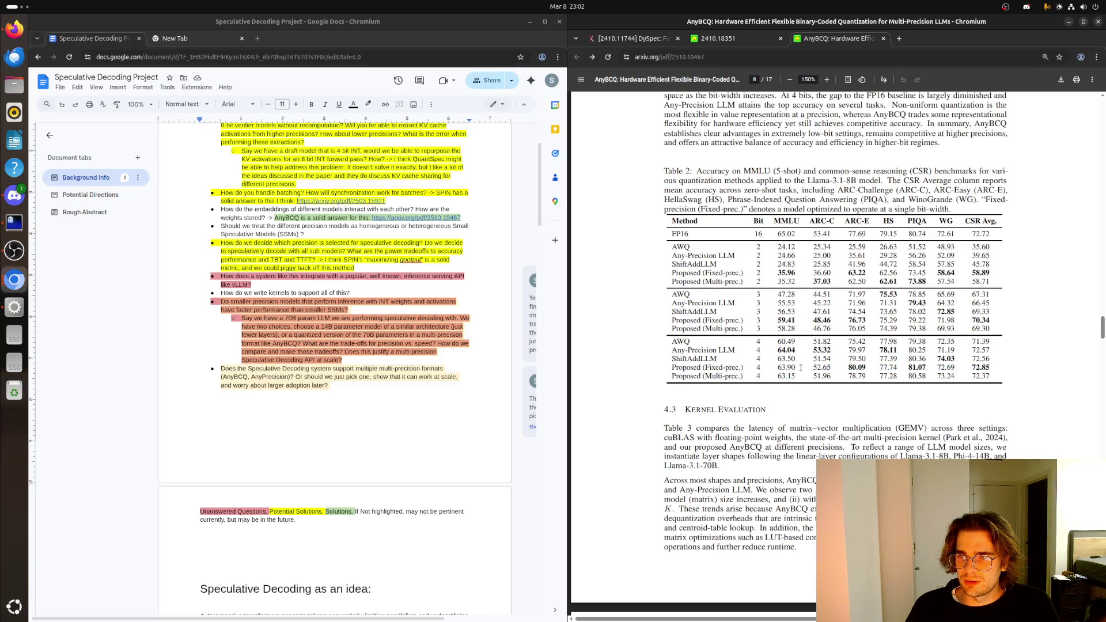
pyautogui.moveTo(751, 233); pyautogui.dragTo(782, 234)
pyautogui.click(799, 239)
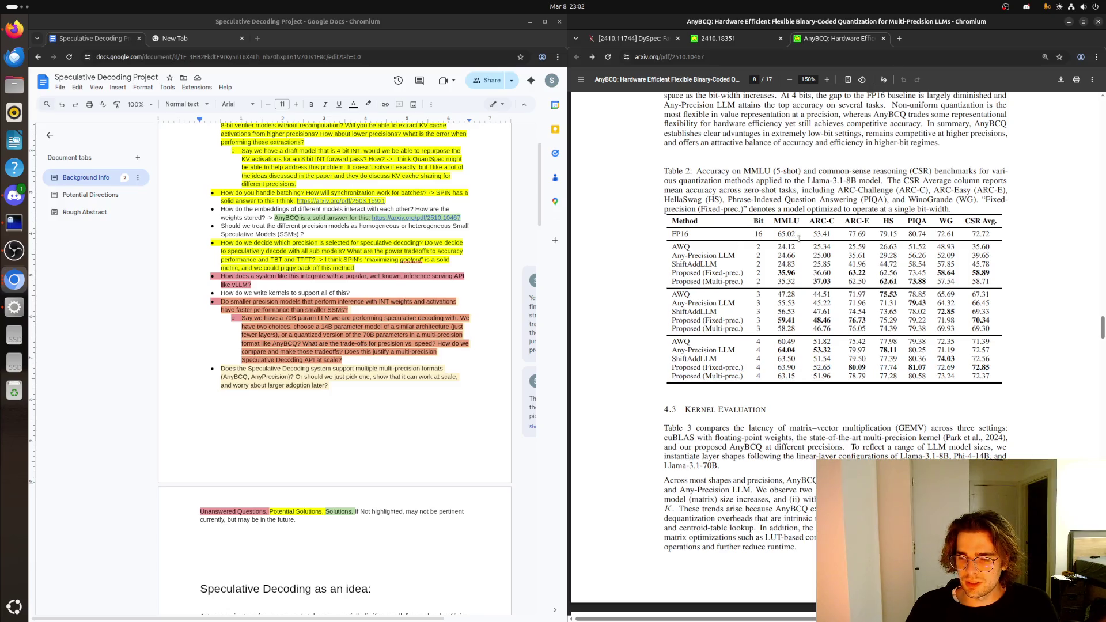
pyautogui.scroll(-2, 784, 236)
pyautogui.scroll(-3, 786, 250)
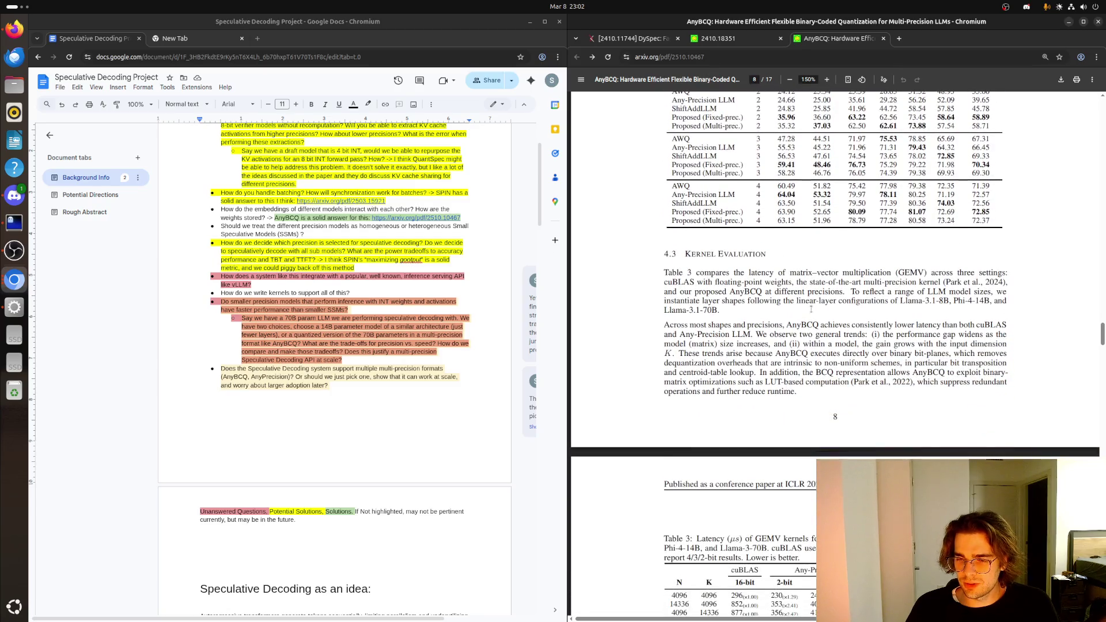
pyautogui.scroll(-5, 808, 310)
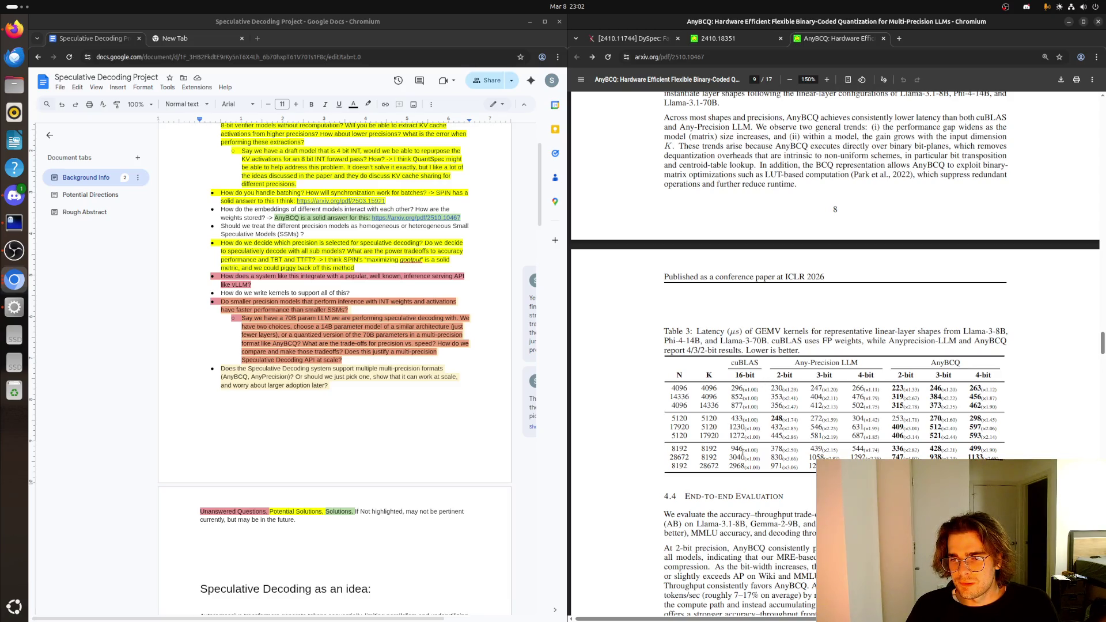
# - Inspect Table 3's GEMV latencies, the AnyBCQ 2-bit 253 value and the 5120×5120 row
pyautogui.moveTo(765, 472); pyautogui.dragTo(941, 390)
pyautogui.click(799, 455)
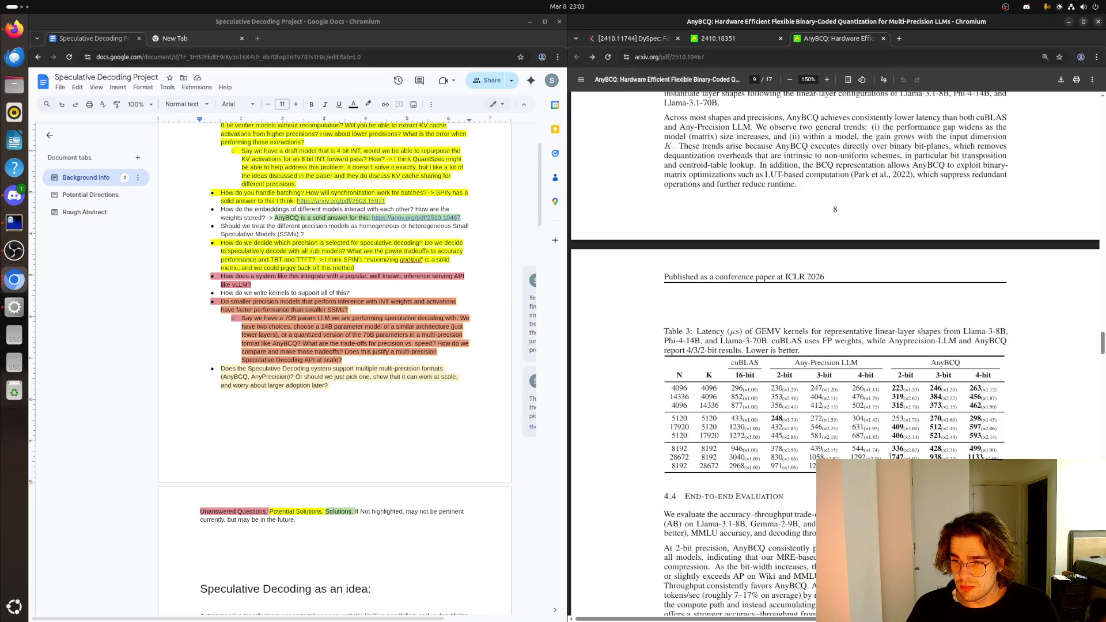
pyautogui.moveTo(919, 420); pyautogui.dragTo(891, 416)
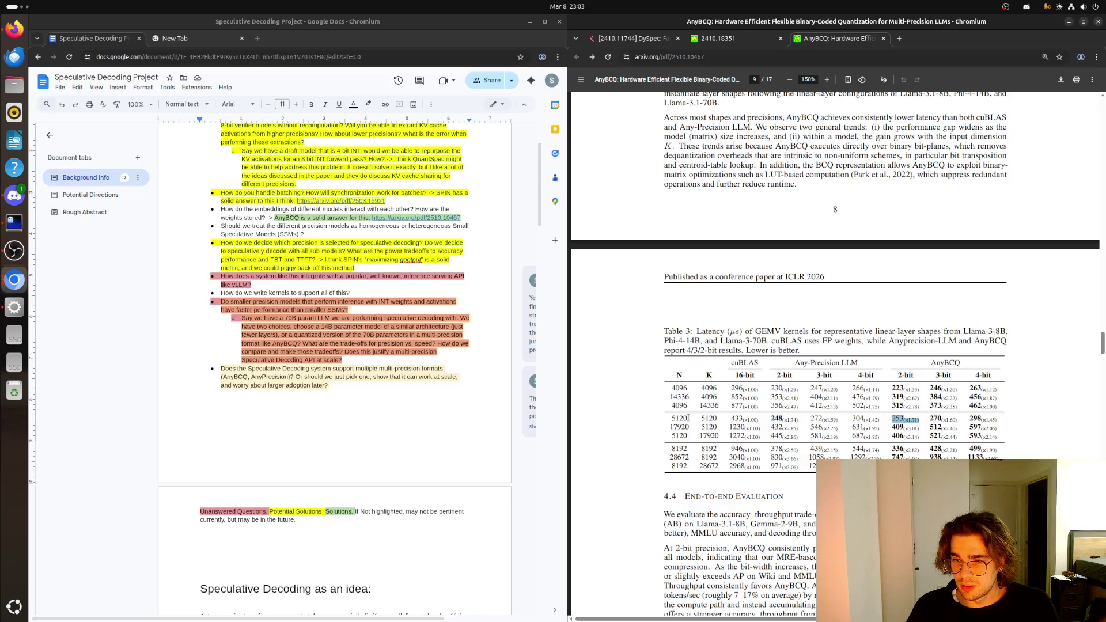
pyautogui.moveTo(721, 419); pyautogui.dragTo(667, 419)
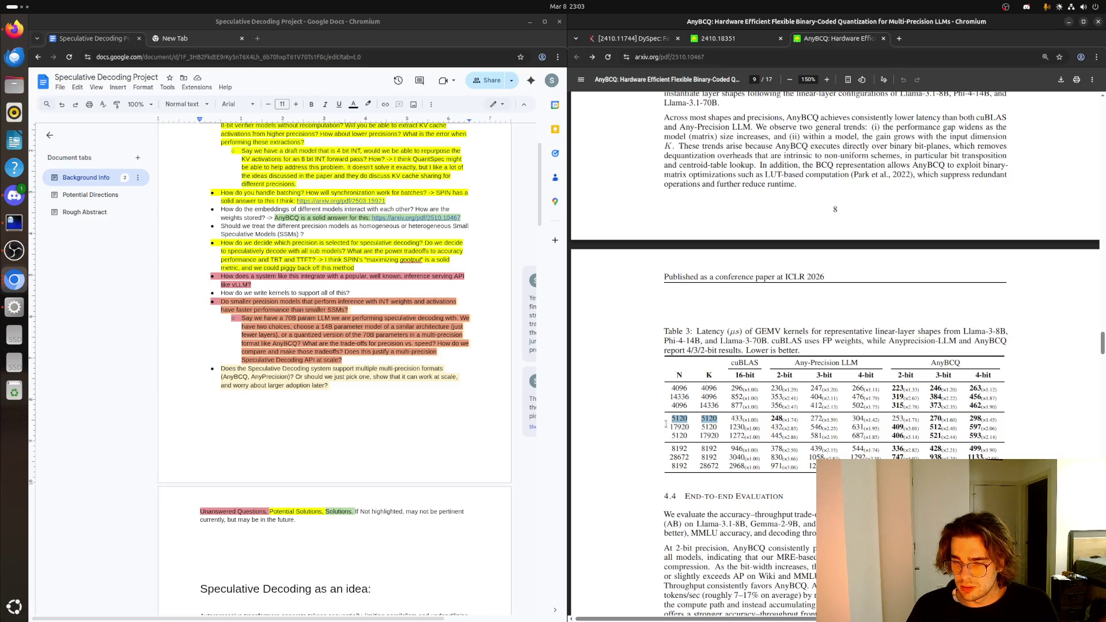
pyautogui.click(667, 415)
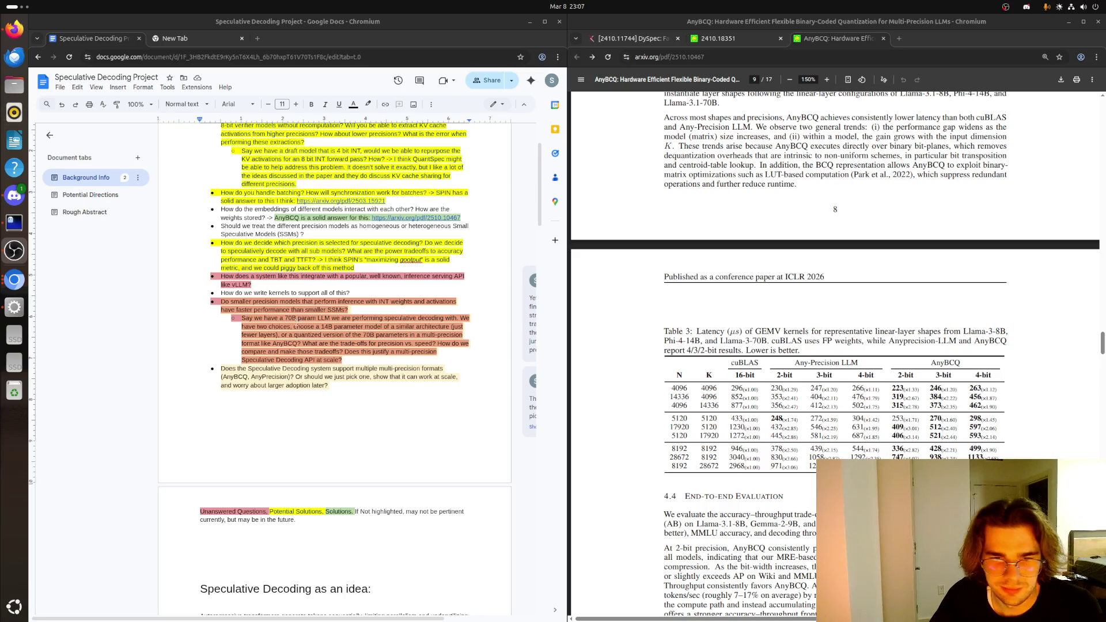
pyautogui.scroll(-3, 327, 350)
pyautogui.scroll(-3, 328, 349)
pyautogui.scroll(-2, 327, 350)
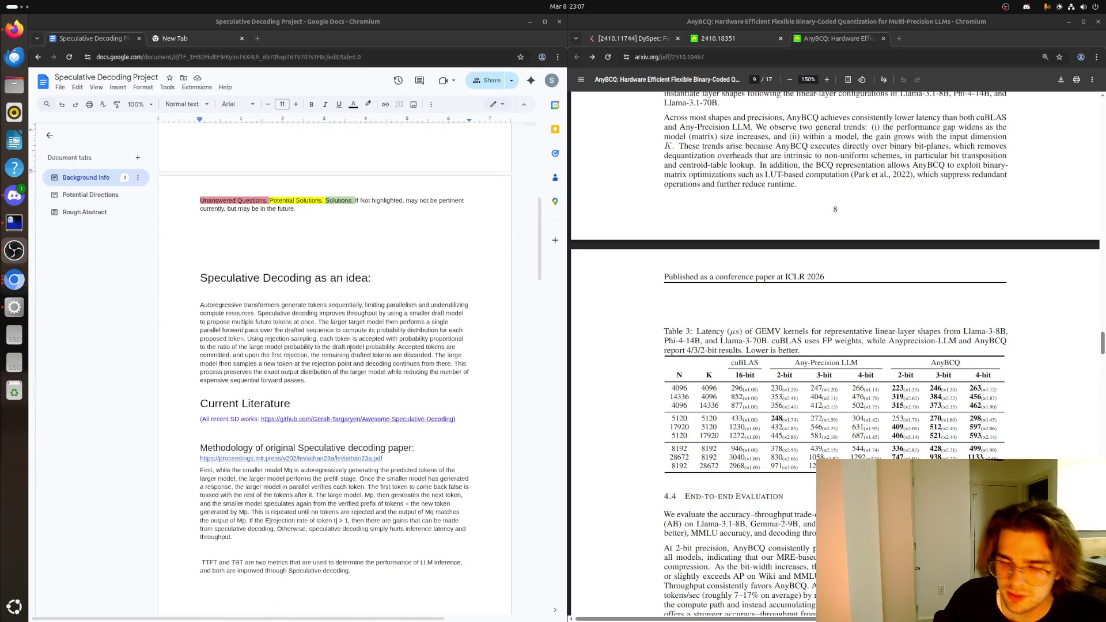
pyautogui.scroll(-1, 358, 333)
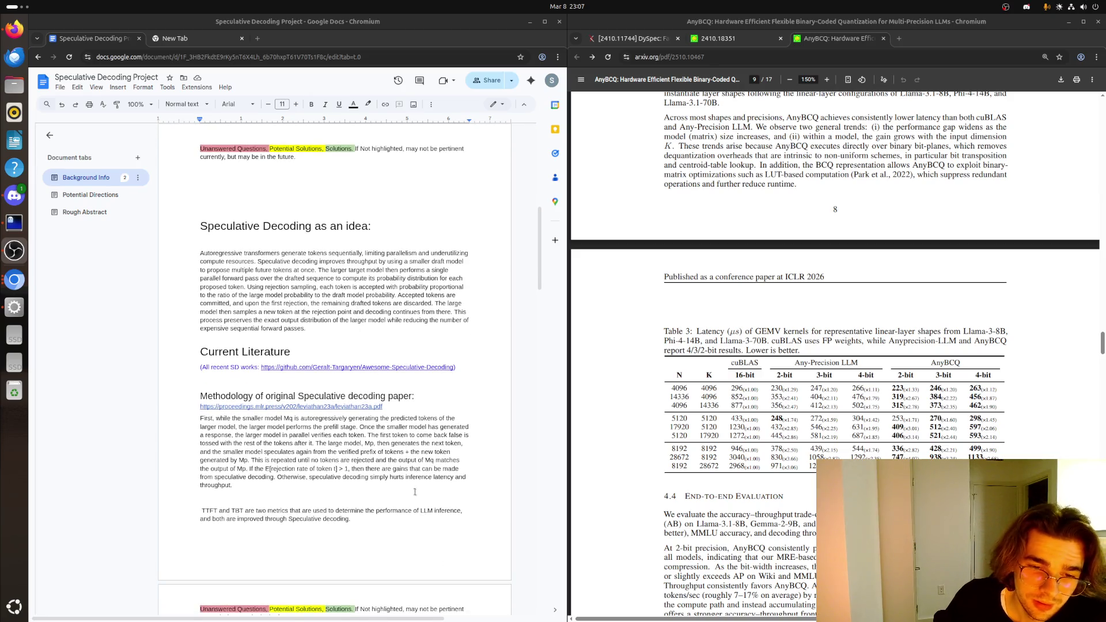
pyautogui.moveTo(363, 521); pyautogui.dragTo(257, 361)
# - Reread the 'Speculative Decoding as an idea' heading and paragraph by selecting them
pyautogui.click(258, 361)
pyautogui.moveTo(307, 328); pyautogui.dragTo(201, 223)
pyautogui.click(336, 294)
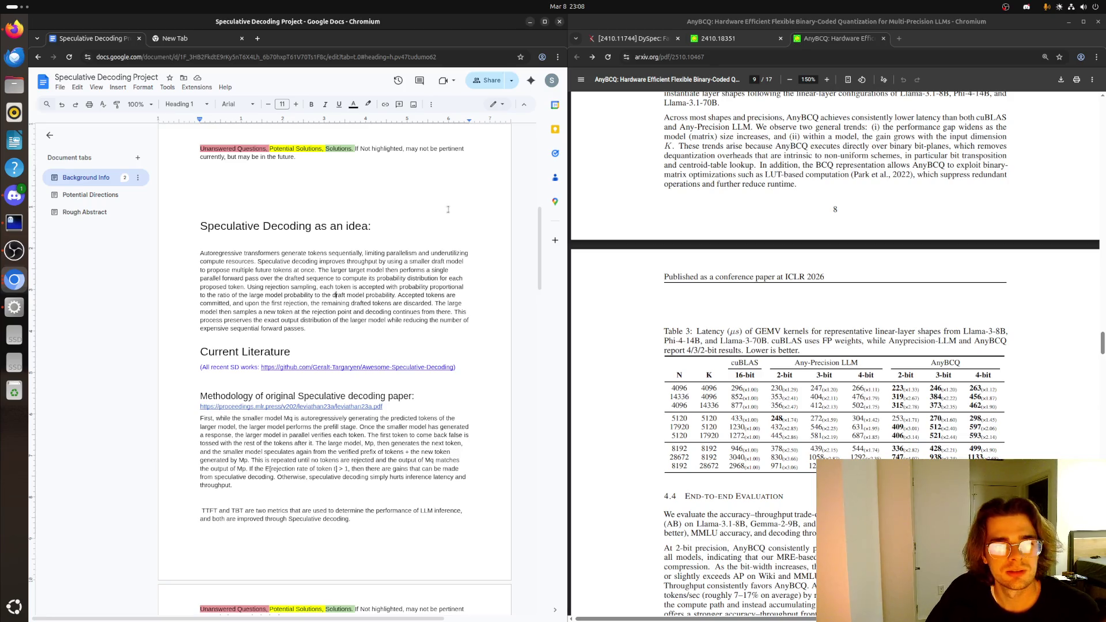
pyautogui.scroll(-2, 450, 209)
pyautogui.scroll(-3, 451, 209)
pyautogui.scroll(-3, 451, 209)
pyautogui.scroll(-3, 449, 209)
pyautogui.scroll(-5, 450, 210)
pyautogui.scroll(-5, 451, 210)
pyautogui.scroll(-3, 449, 211)
pyautogui.scroll(5, 450, 211)
pyautogui.scroll(5, 450, 211)
pyautogui.scroll(5, 450, 211)
pyautogui.scroll(2, 451, 211)
pyautogui.scroll(-2, 740, 323)
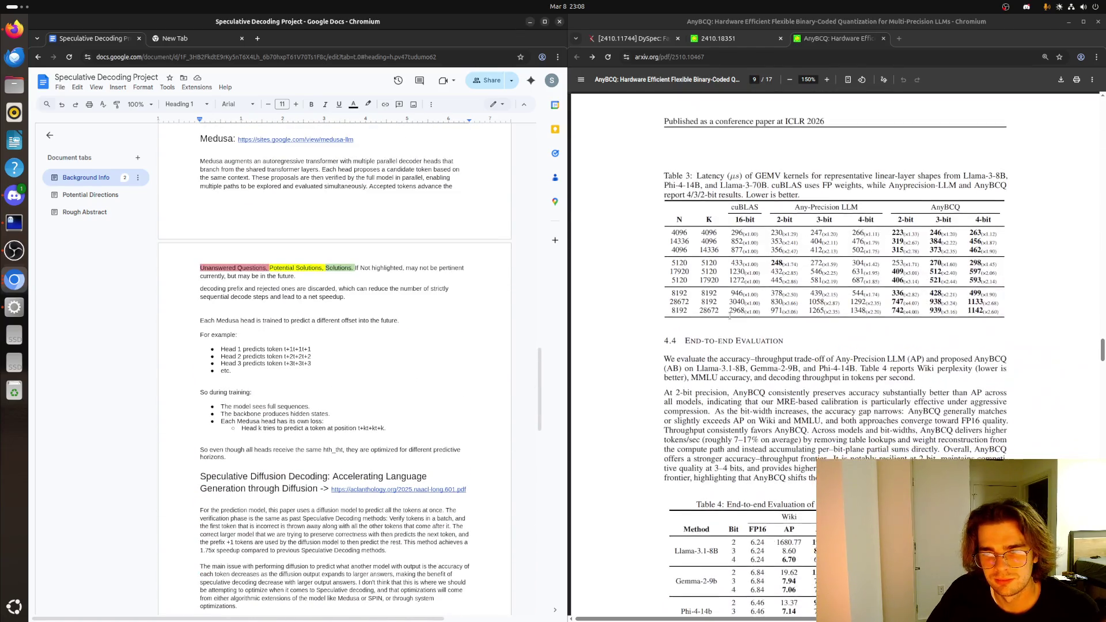
pyautogui.scroll(-2, 728, 316)
pyautogui.scroll(3, 506, 296)
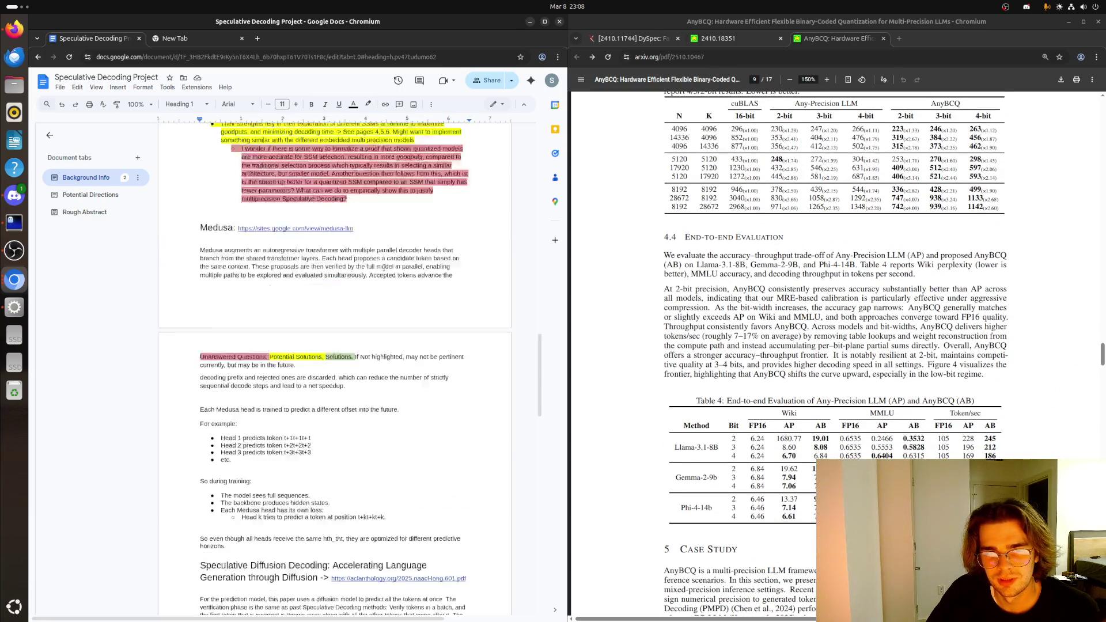
pyautogui.scroll(2, 507, 295)
# - Expand the Background Info tab's heading outline in the Document tabs sidebar
pyautogui.click(87, 180)
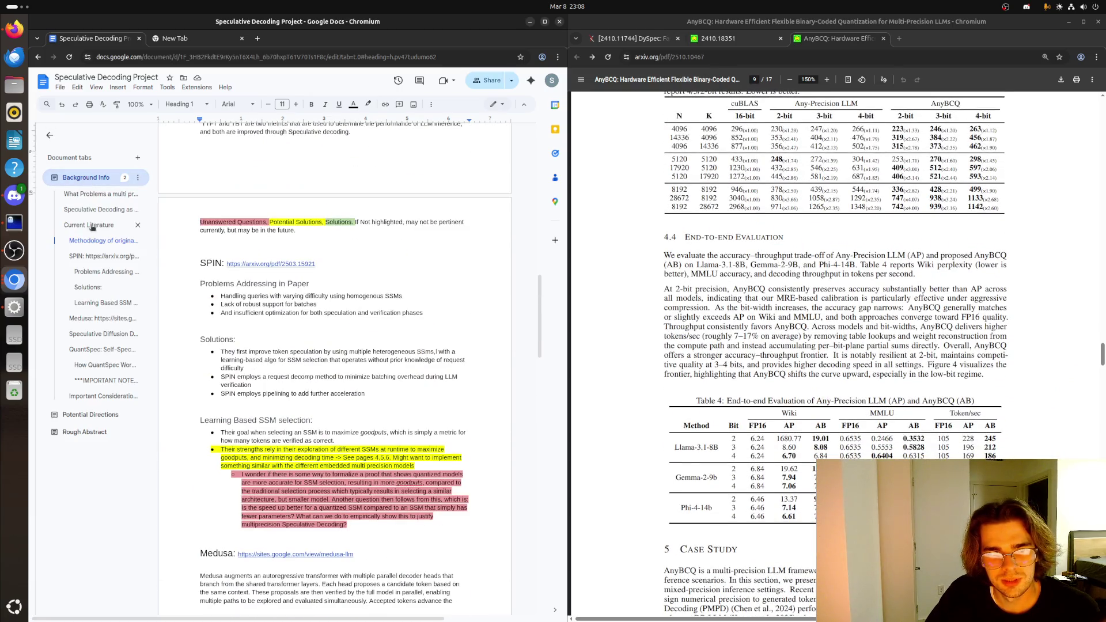
pyautogui.scroll(4, 325, 296)
pyautogui.scroll(4, 324, 295)
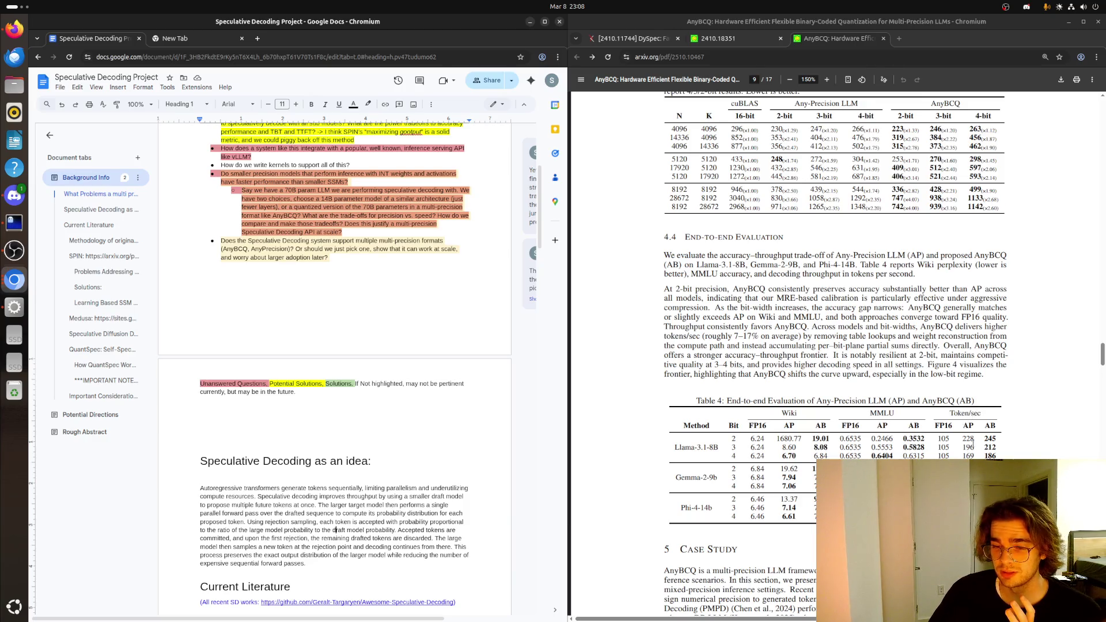
pyautogui.scroll(-1, 952, 413)
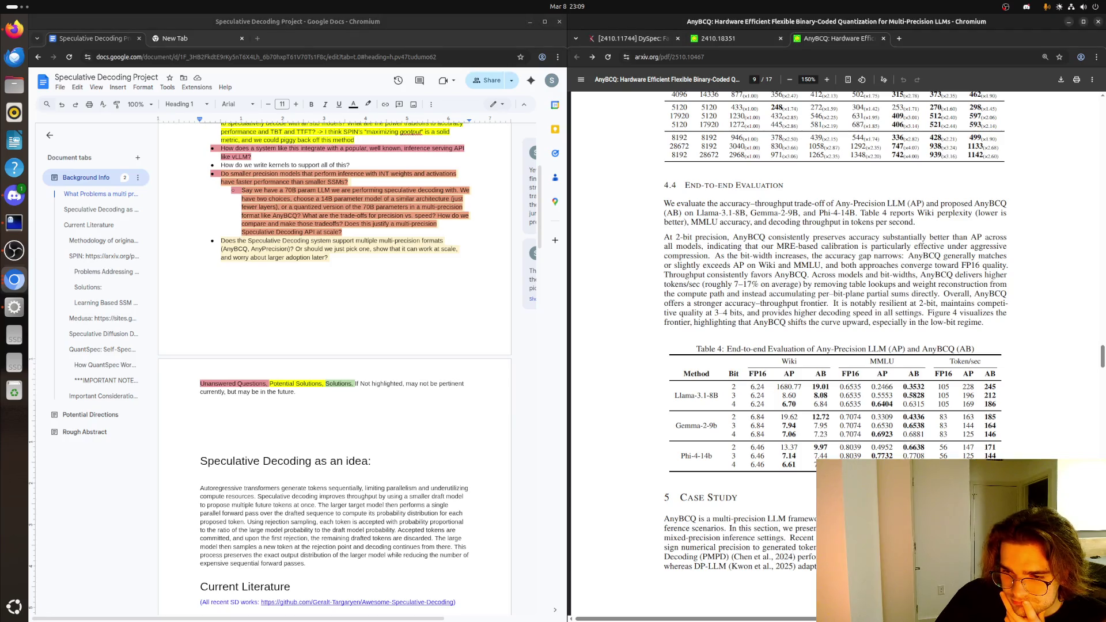
# - Read the Case Study lines mentioning DP-LLM and PMPD, clearing each selection
pyautogui.moveTo(864, 558); pyautogui.dragTo(864, 569)
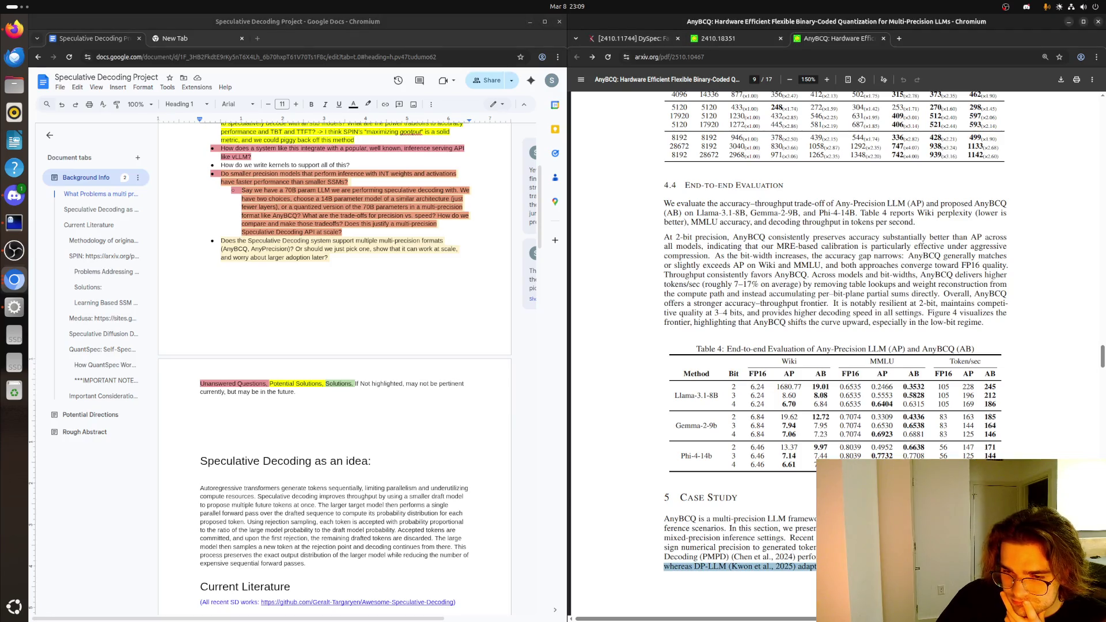
pyautogui.click(864, 569)
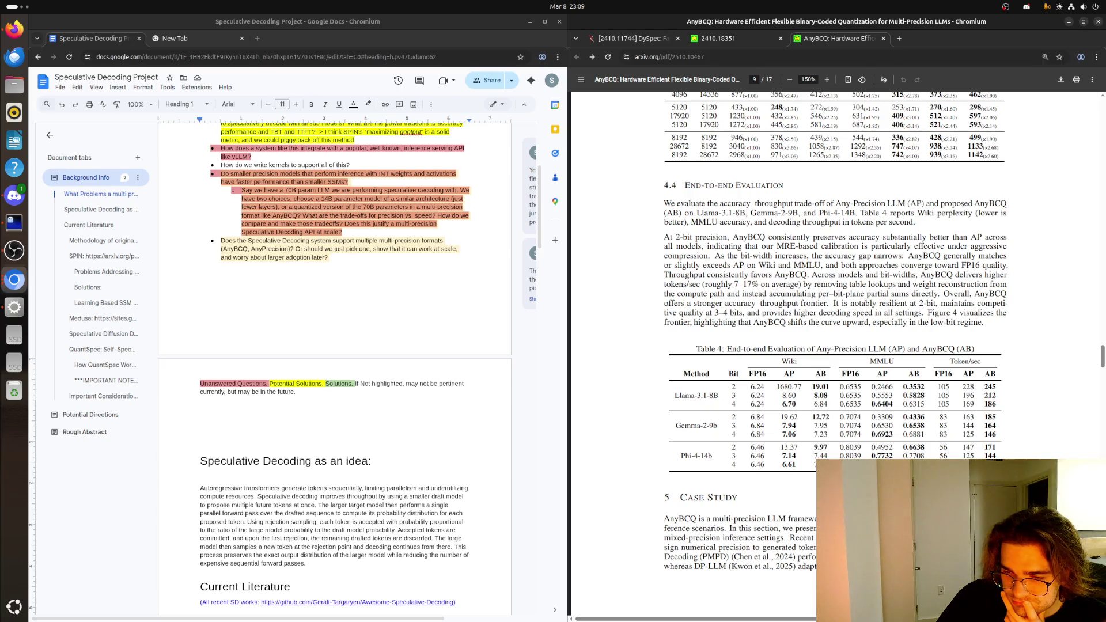
pyautogui.scroll(-1, 834, 354)
pyautogui.scroll(-1, 833, 354)
pyautogui.scroll(-5, 834, 355)
pyautogui.scroll(-1, 757, 494)
pyautogui.moveTo(800, 432)
pyautogui.mouseDown()
pyautogui.moveTo(947, 442)
pyautogui.moveTo(754, 454)
pyautogui.mouseUp()
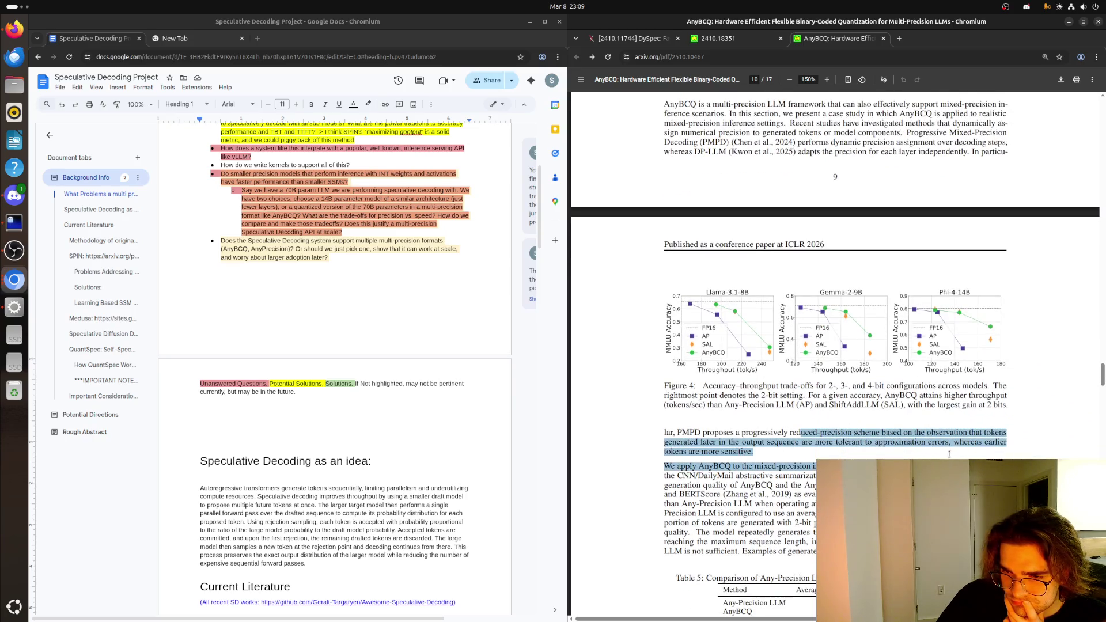
pyautogui.click(756, 459)
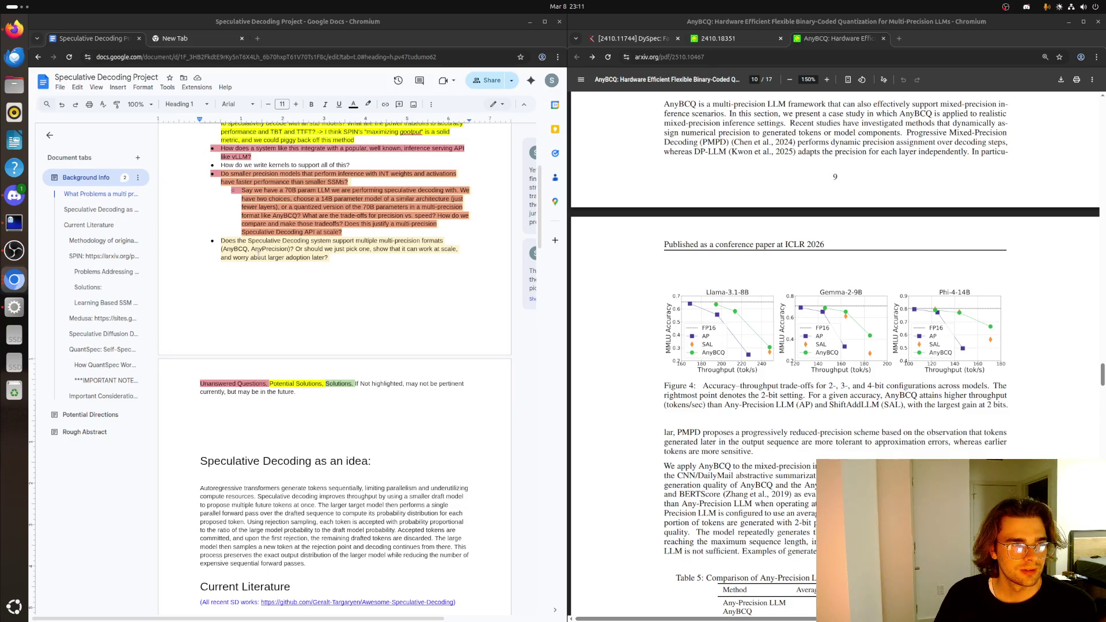
# - View and dismiss the comment on the last open-question bullet
pyautogui.click(329, 258)
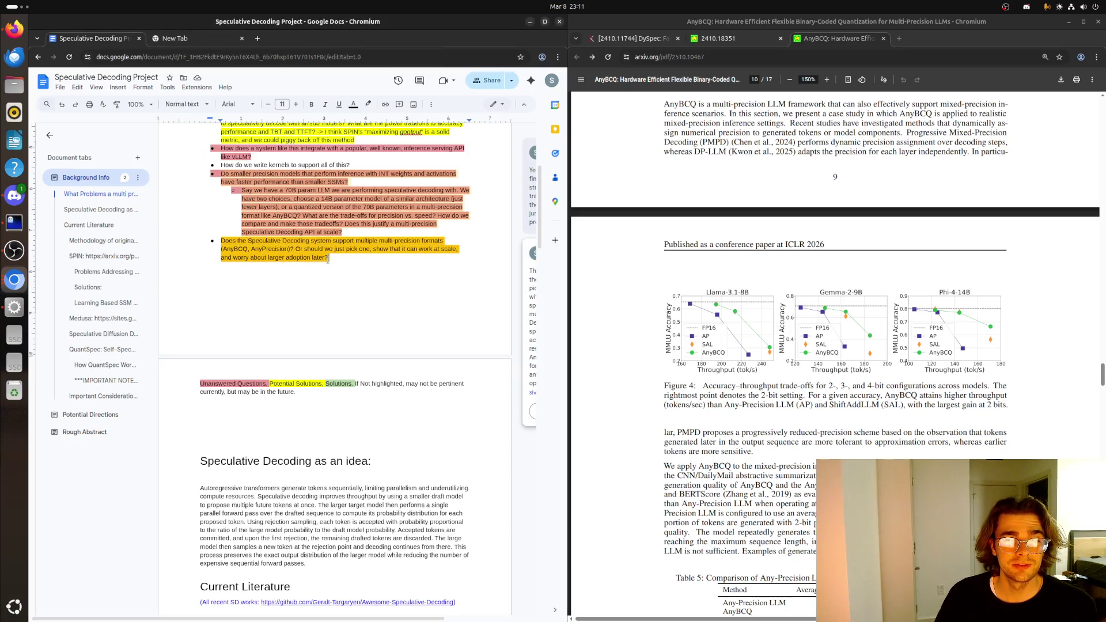
pyautogui.click(327, 268)
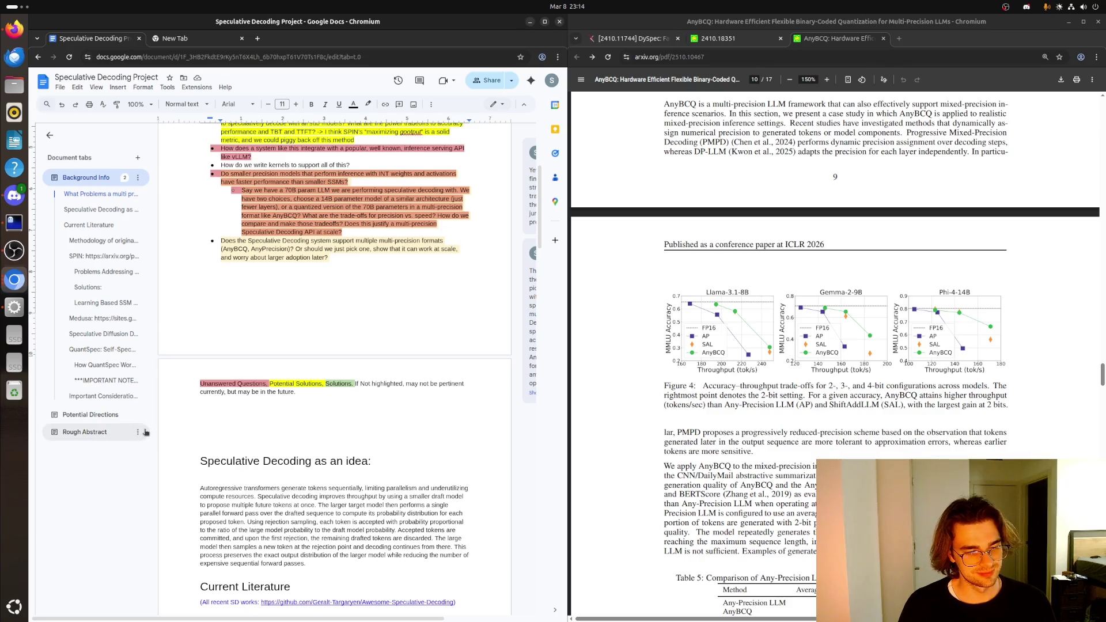
pyautogui.moveTo(96, 432)
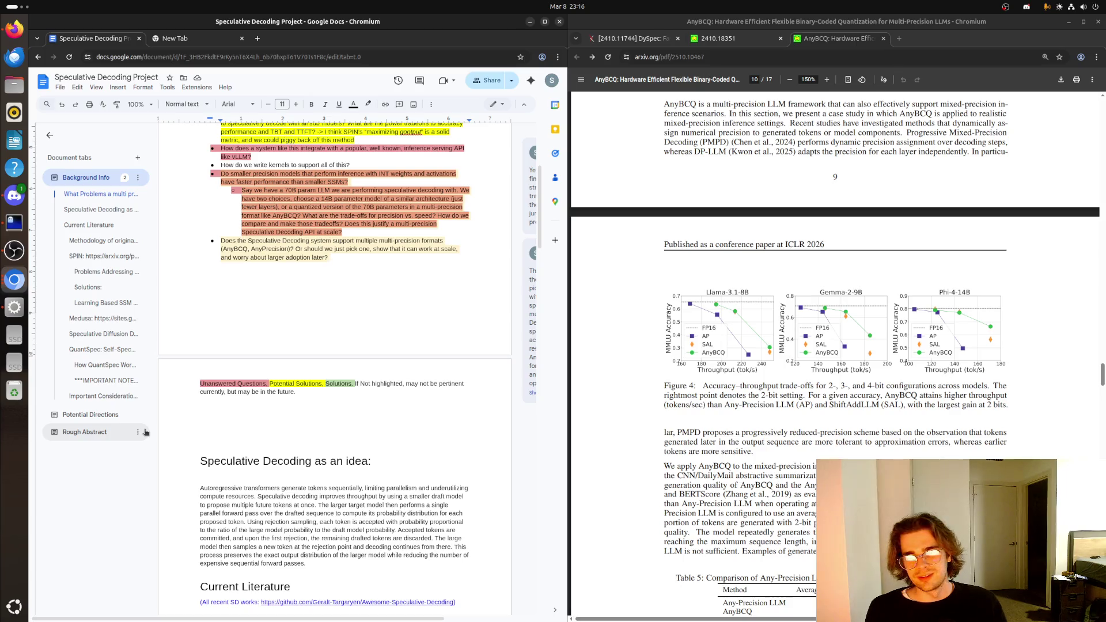
pyautogui.scroll(-2, 510, 459)
pyautogui.scroll(-5, 641, 477)
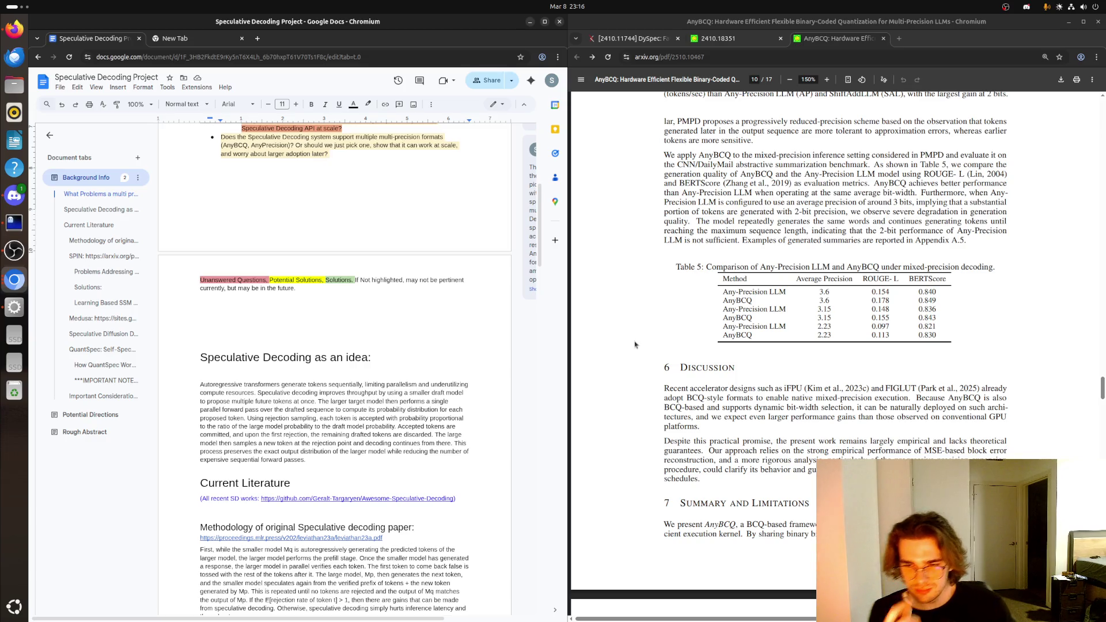
pyautogui.scroll(5, 636, 344)
pyautogui.scroll(5, 674, 276)
pyautogui.scroll(5, 730, 197)
pyautogui.scroll(5, 730, 197)
pyautogui.scroll(5, 751, 217)
pyautogui.scroll(5, 778, 233)
pyautogui.scroll(5, 809, 256)
pyautogui.scroll(5, 809, 255)
pyautogui.scroll(2, 811, 260)
pyautogui.scroll(3, 813, 266)
pyautogui.scroll(3, 815, 272)
pyautogui.scroll(5, 817, 271)
pyautogui.scroll(5, 817, 270)
pyautogui.scroll(5, 817, 269)
pyautogui.scroll(5, 817, 268)
pyautogui.scroll(5, 817, 266)
pyautogui.scroll(5, 818, 268)
pyautogui.scroll(5, 817, 269)
pyautogui.scroll(3, 817, 270)
pyautogui.scroll(-3, 818, 270)
# - Open the github.com/naver-aics/anybcq repository link in a new tab
pyautogui.rightClick(837, 306)
pyautogui.click(883, 316)
# - Browse the anybcq repository into its evaluate and helpers folders
pyautogui.click(933, 38)
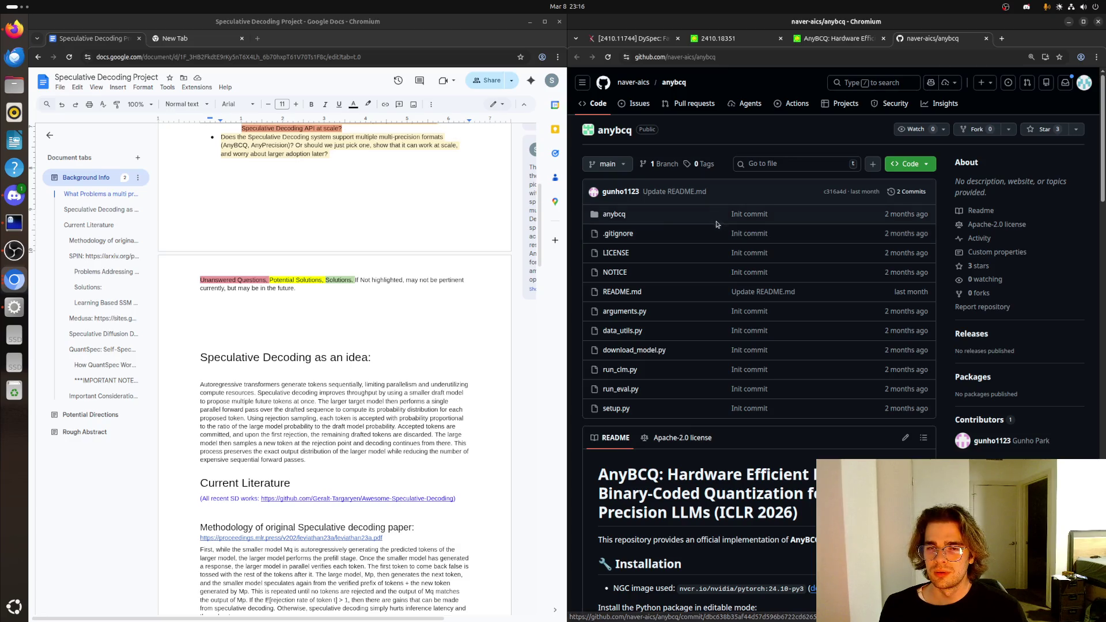
pyautogui.click(616, 214)
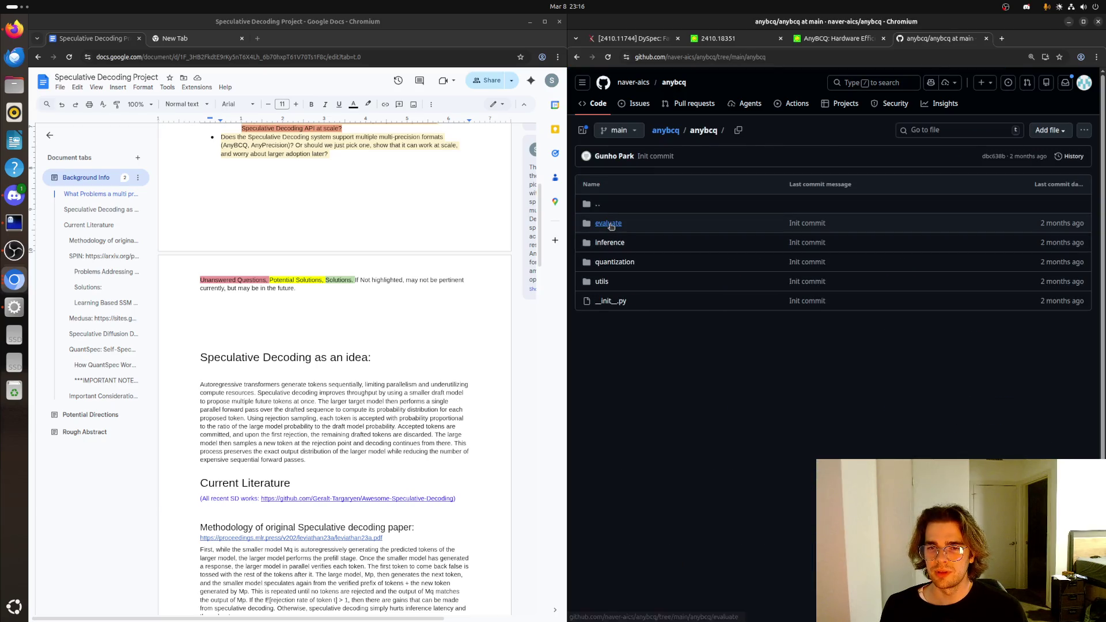
pyautogui.click(608, 223)
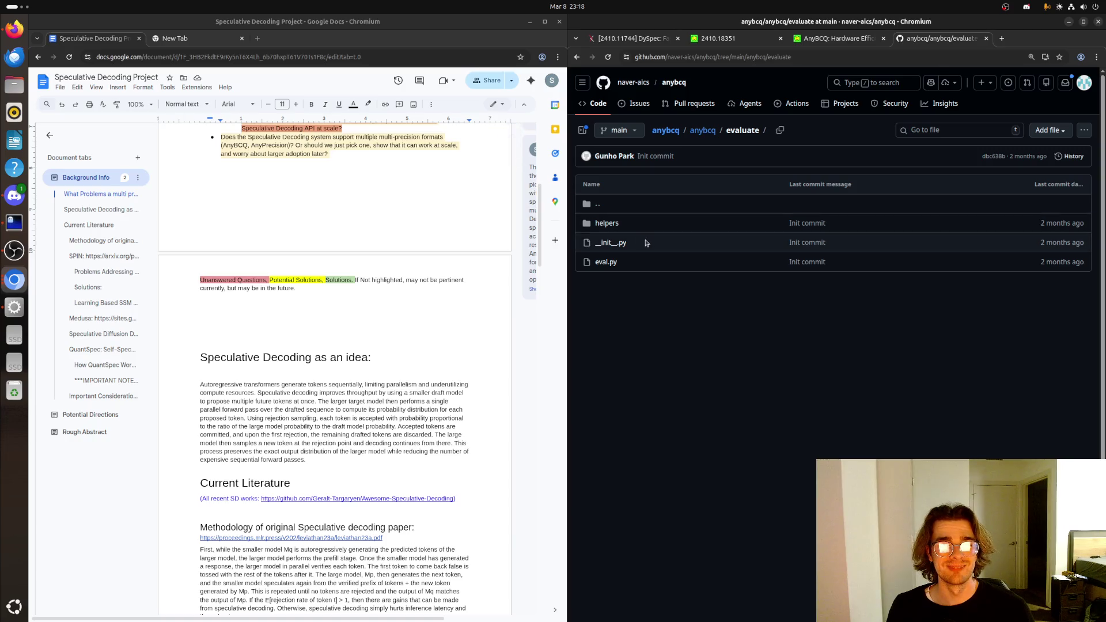
pyautogui.click(606, 224)
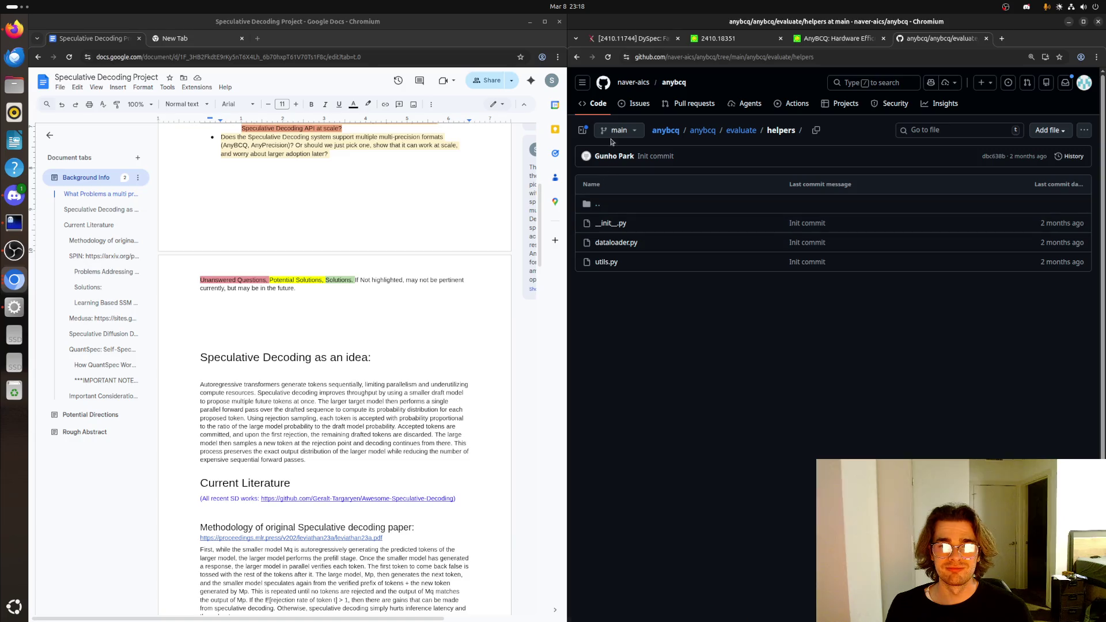
# - Return to the anybcq folder and open bcq.py in the quantization folder
pyautogui.click(740, 131)
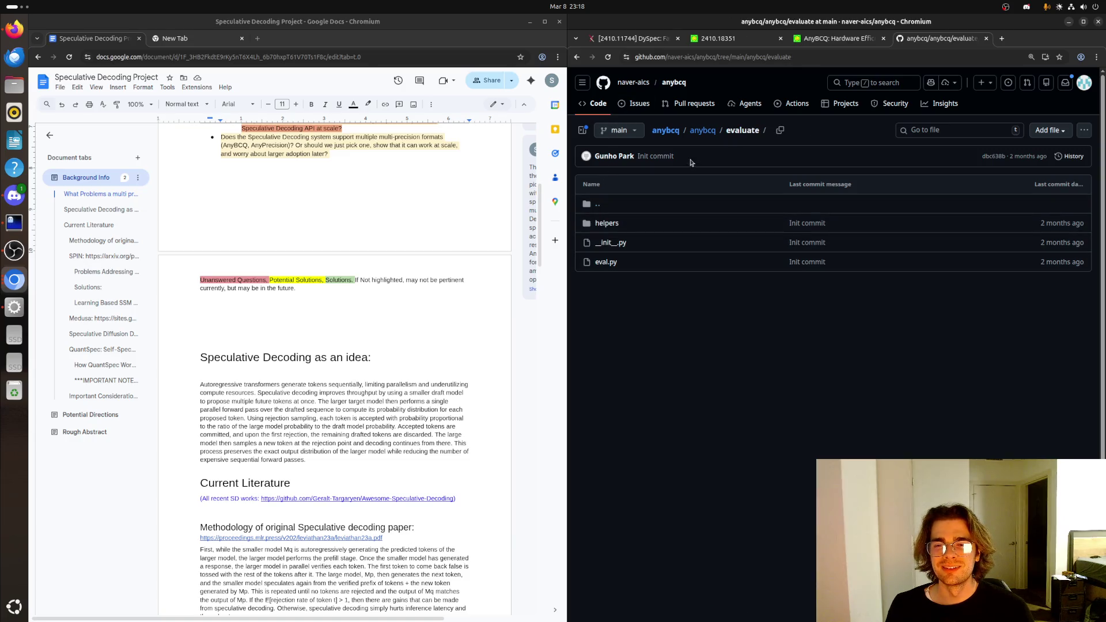
pyautogui.click(703, 131)
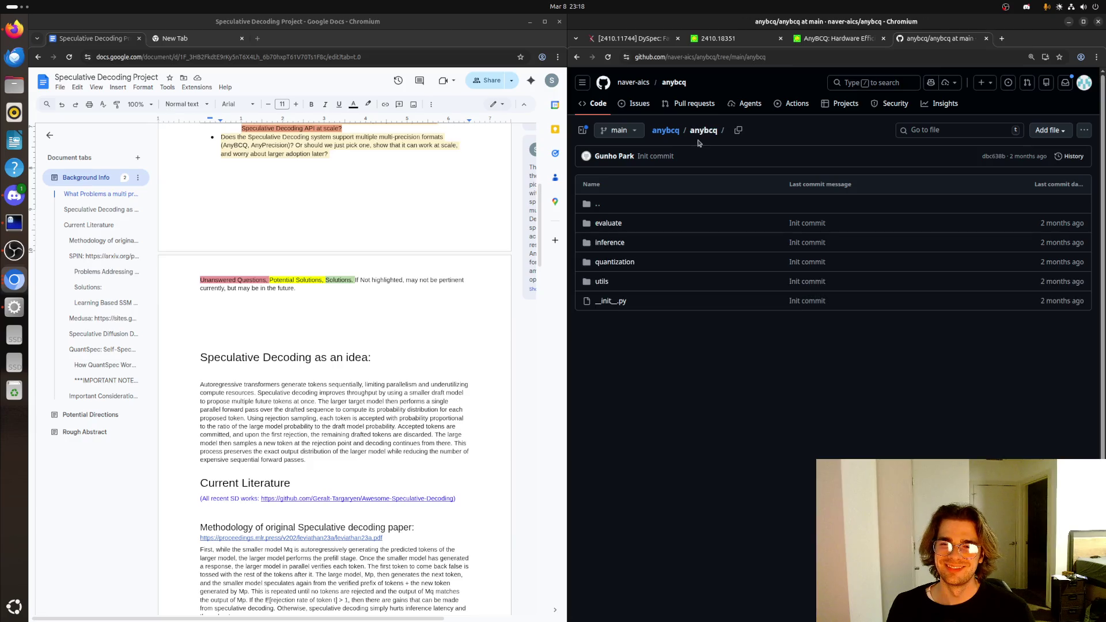
pyautogui.click(624, 261)
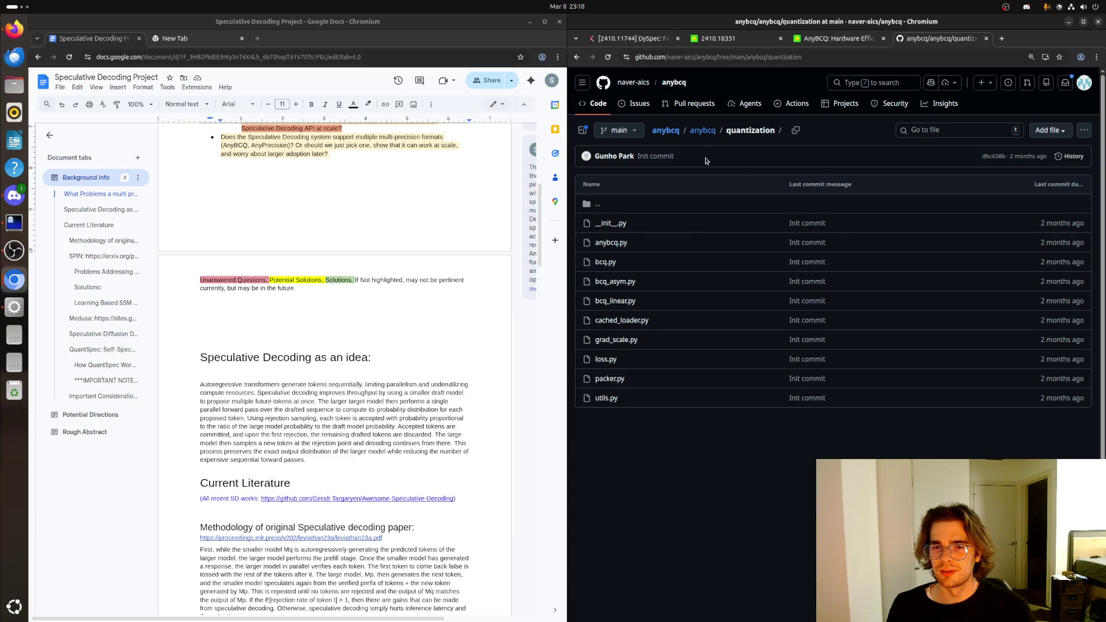
pyautogui.click(605, 261)
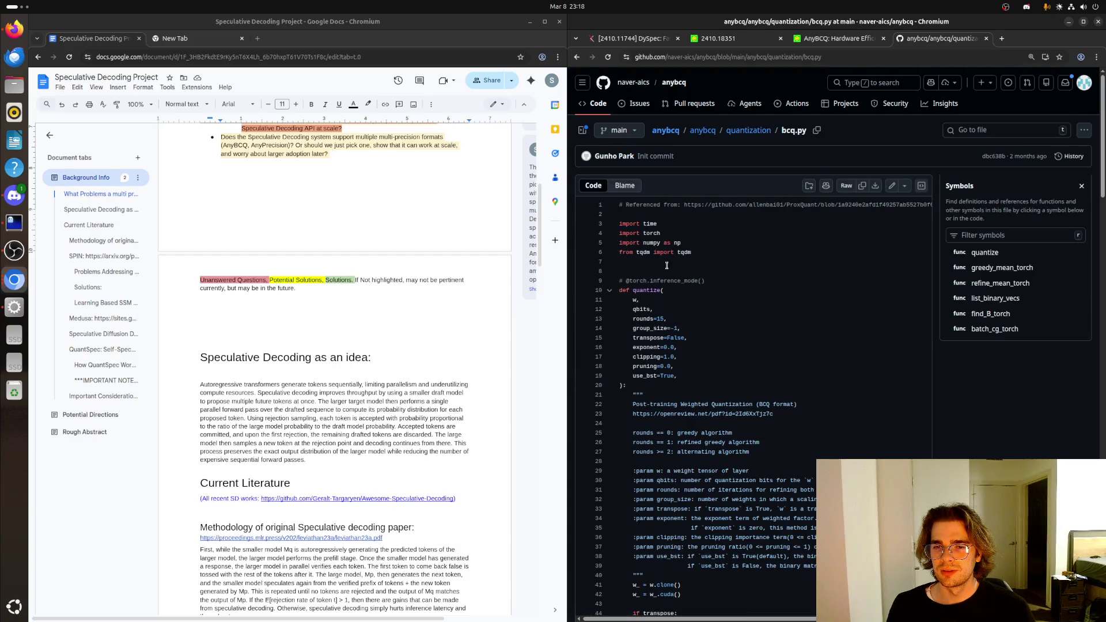
pyautogui.scroll(-3, 668, 267)
pyautogui.scroll(-2, 667, 269)
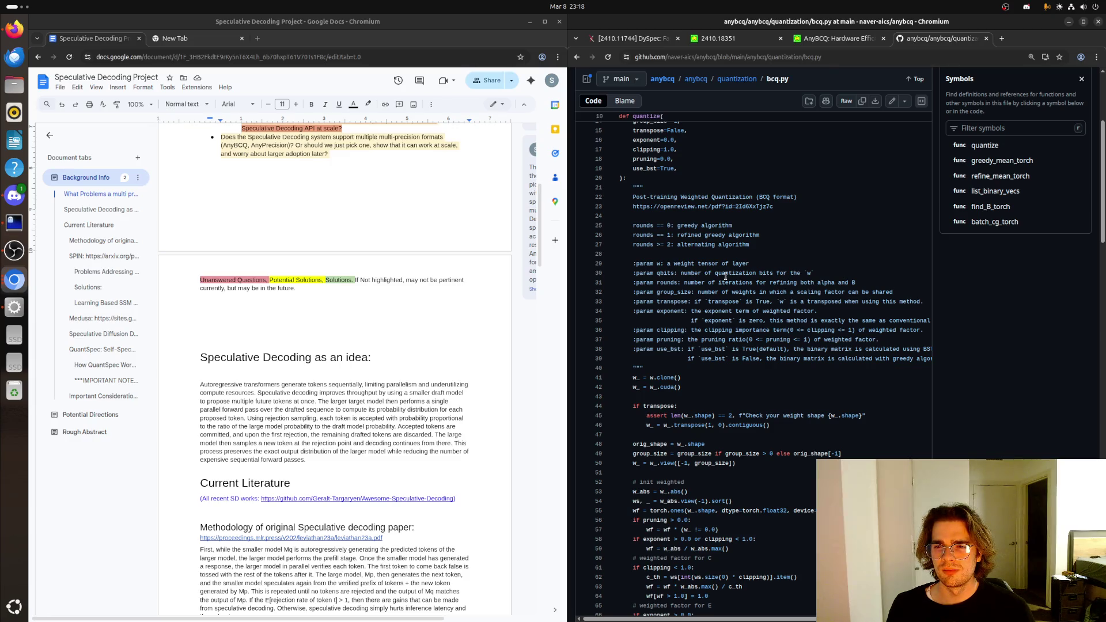
pyautogui.scroll(-2, 725, 277)
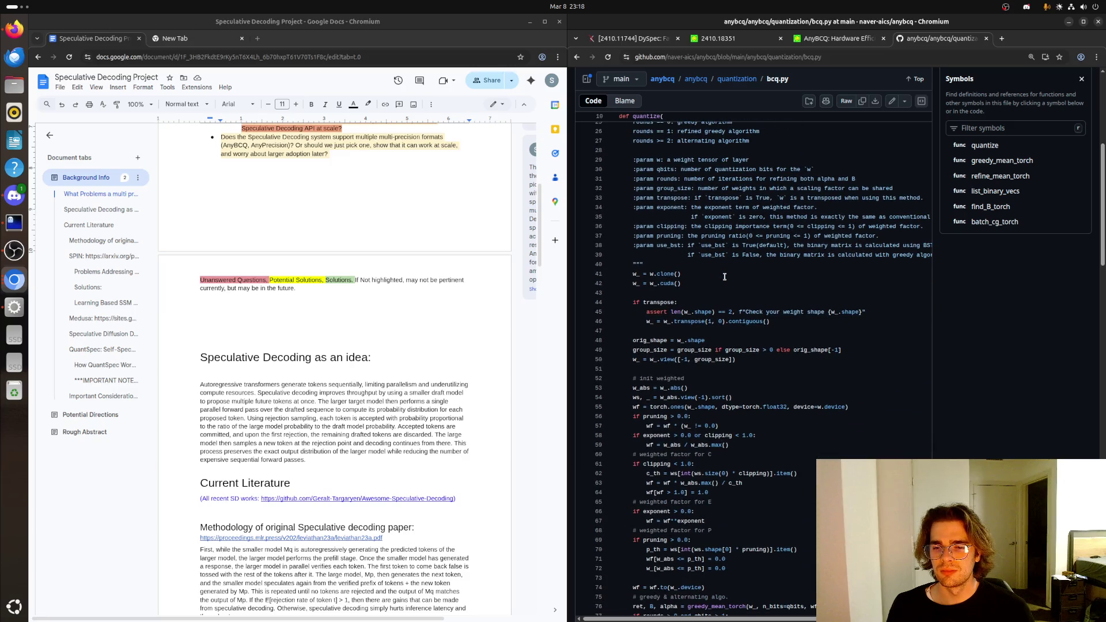
pyautogui.scroll(-3, 359, 306)
pyautogui.scroll(5, 360, 305)
pyautogui.scroll(5, 360, 305)
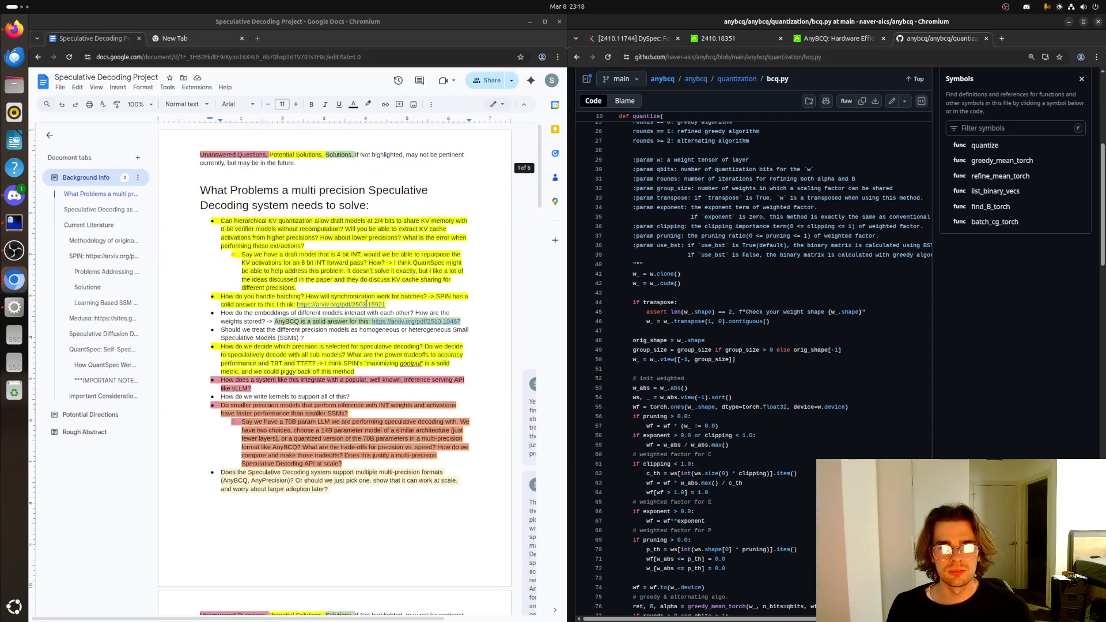
pyautogui.scroll(-10, 364, 308)
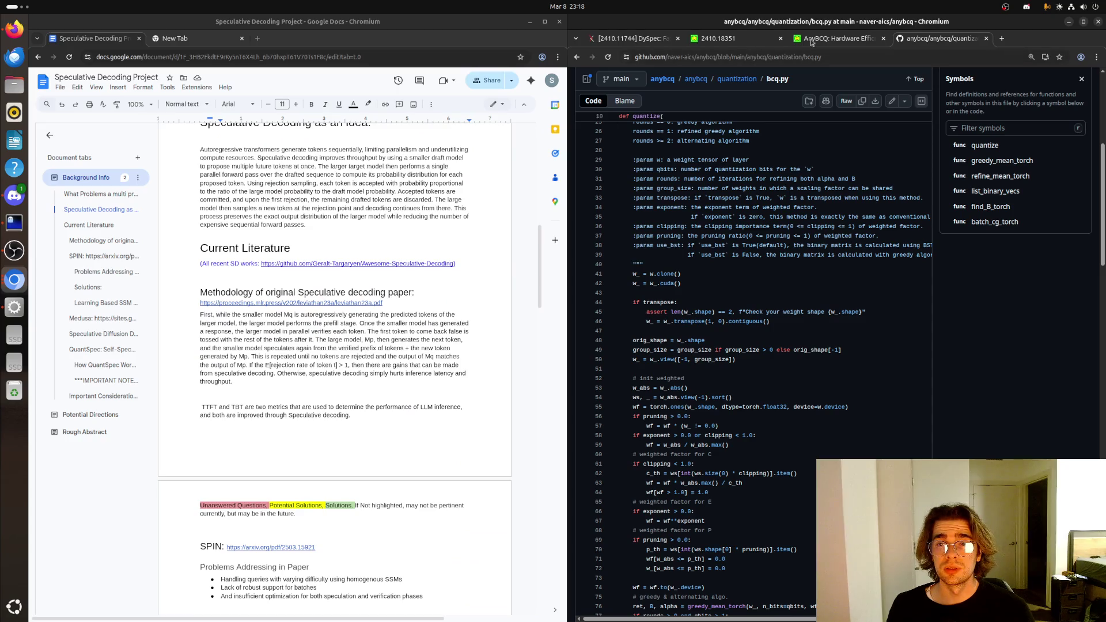
# - Switch back to the 2410.18351 paper tab
pyautogui.click(731, 40)
# - Move the AnyBCQ paper tab into the left window beside bcq.py and show the window overview
pyautogui.click(839, 40)
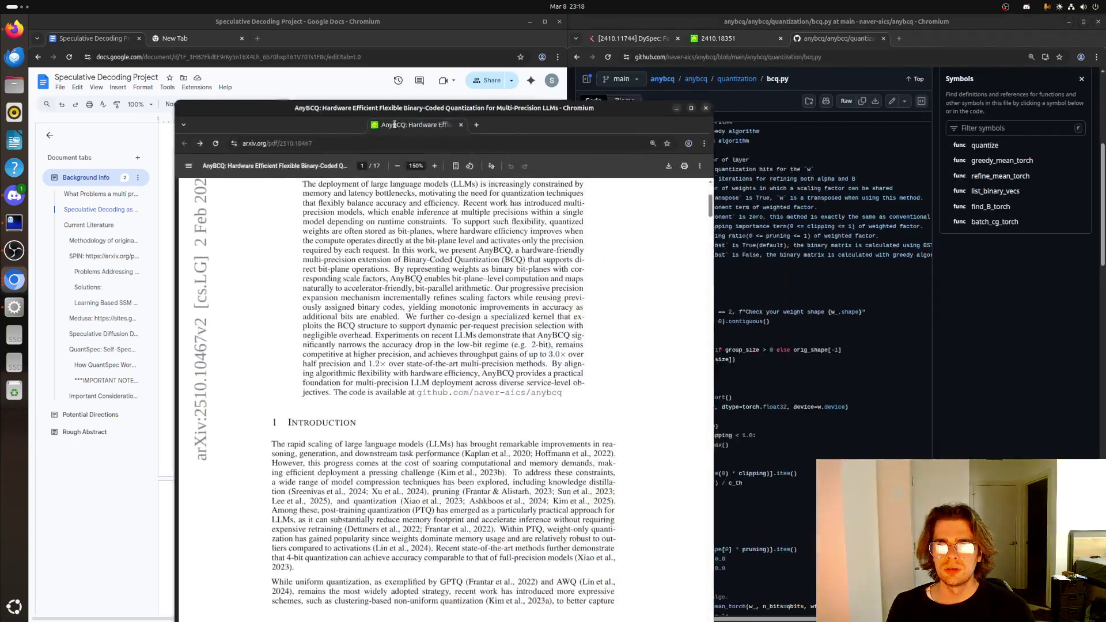
pyautogui.moveTo(828, 39); pyautogui.dragTo(299, 39)
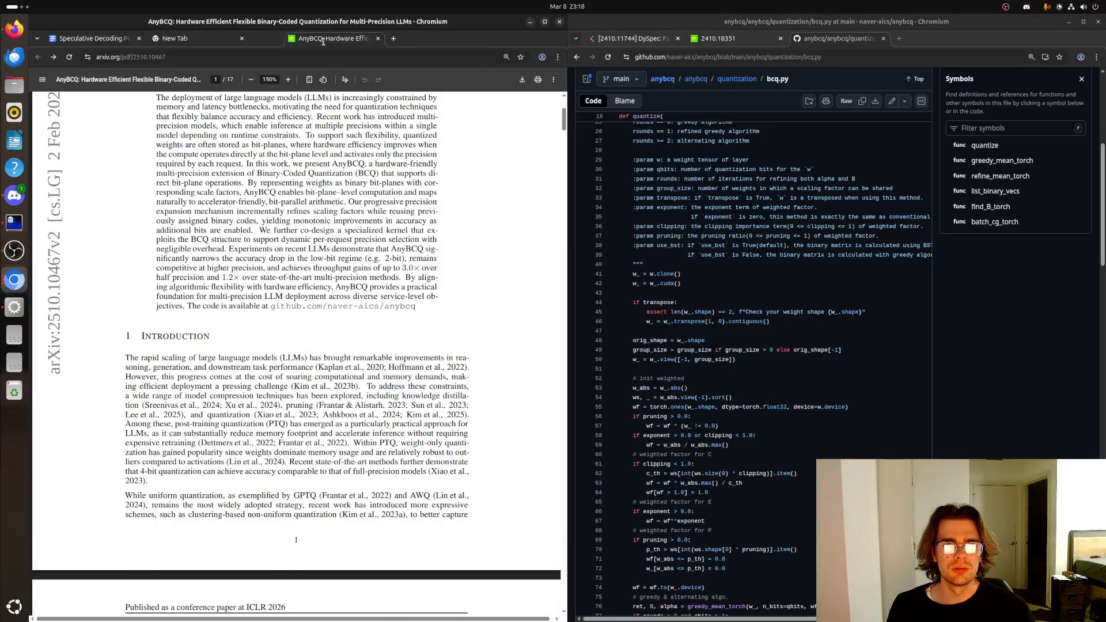
pyautogui.scroll(-10, 345, 199)
pyautogui.scroll(-10, 345, 198)
pyautogui.scroll(-10, 337, 208)
pyautogui.scroll(-10, 332, 212)
pyautogui.scroll(-4, 330, 213)
pyautogui.scroll(-2, 331, 212)
pyautogui.scroll(-1, 717, 166)
pyautogui.scroll(-2, 716, 166)
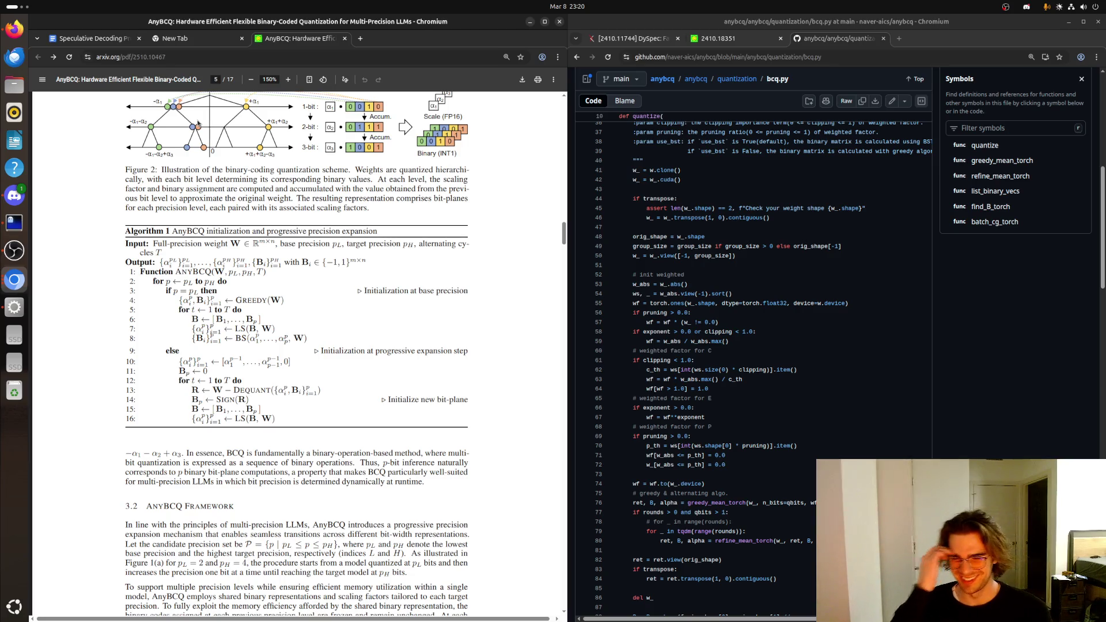
pyautogui.press('super')
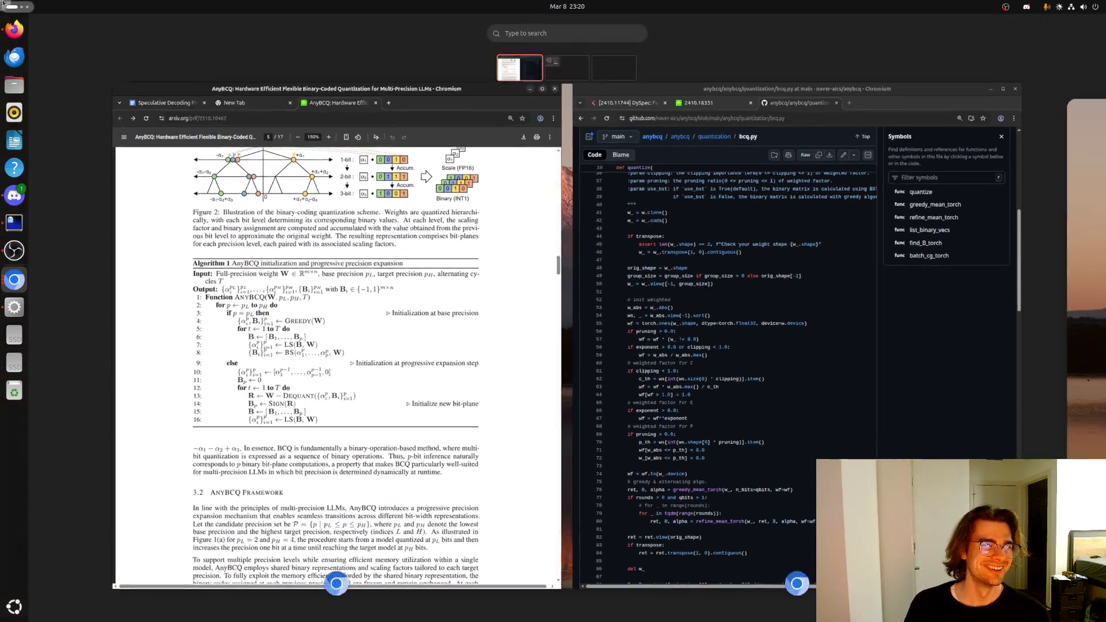
pyautogui.press('super')
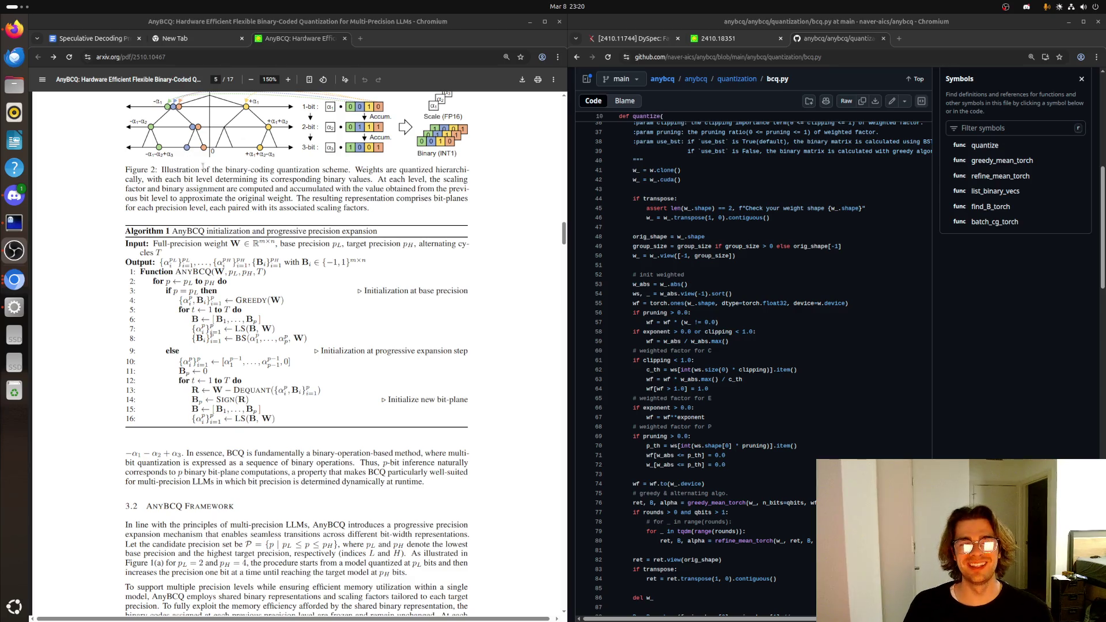
pyautogui.scroll(-3, 718, 255)
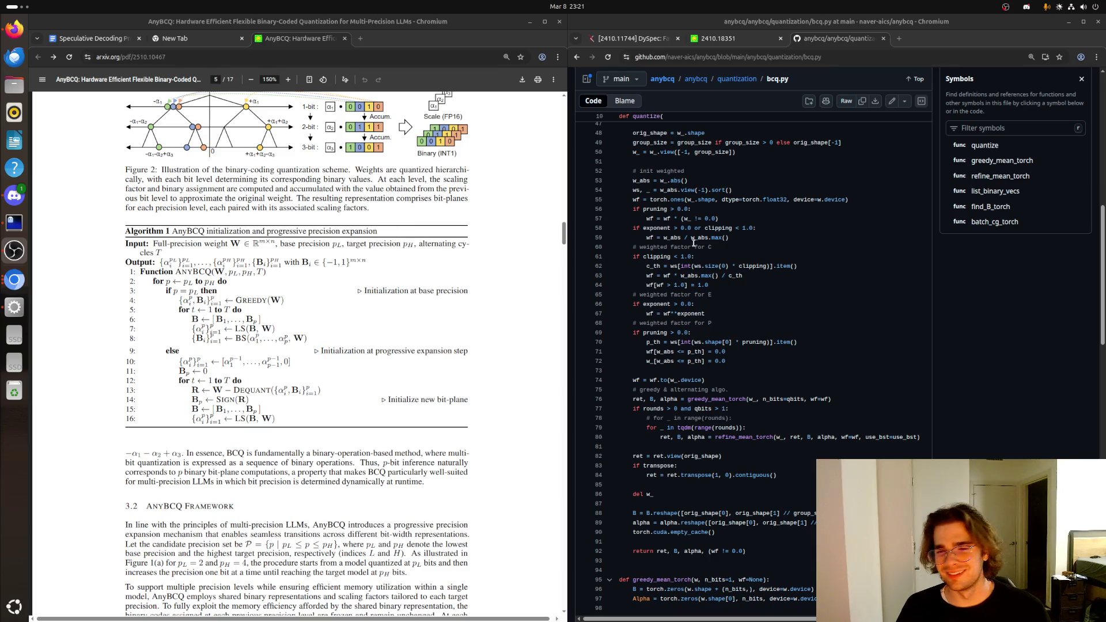
pyautogui.scroll(-1, 683, 235)
pyautogui.scroll(-1, 683, 236)
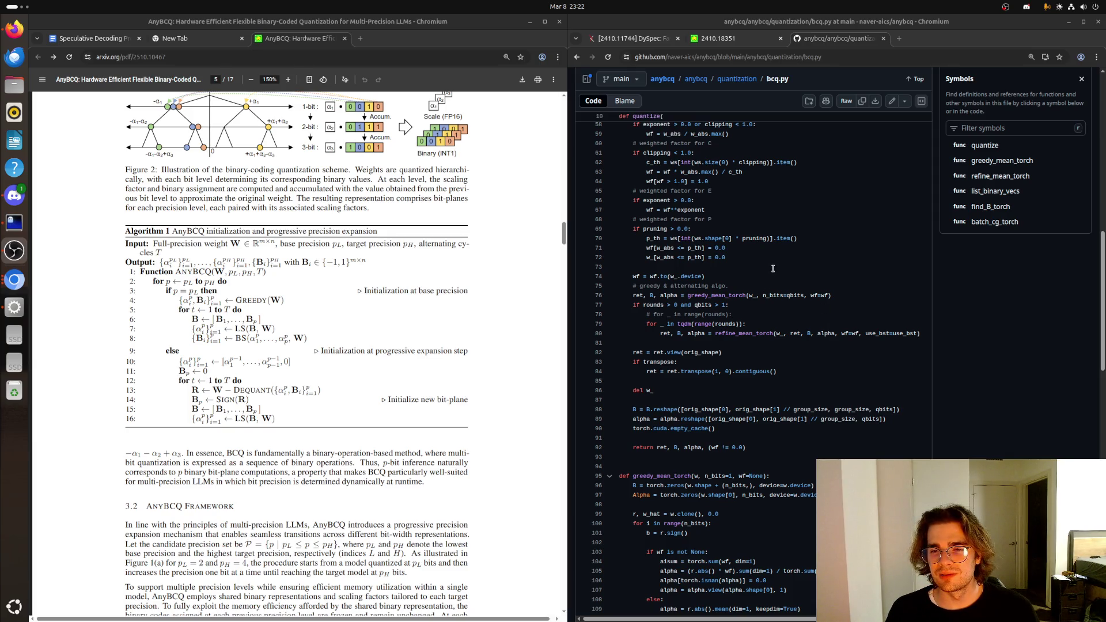
# - Jump from a greedy_mean_torch call to its definition at line 95 via the Symbols pane
pyautogui.click(736, 294)
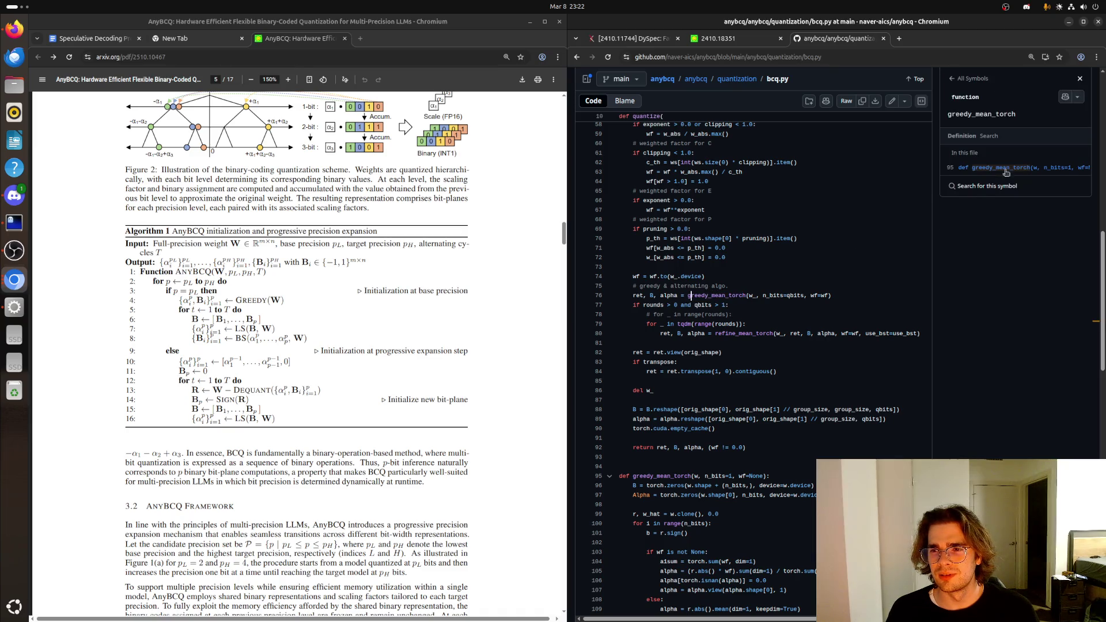
pyautogui.click(1009, 168)
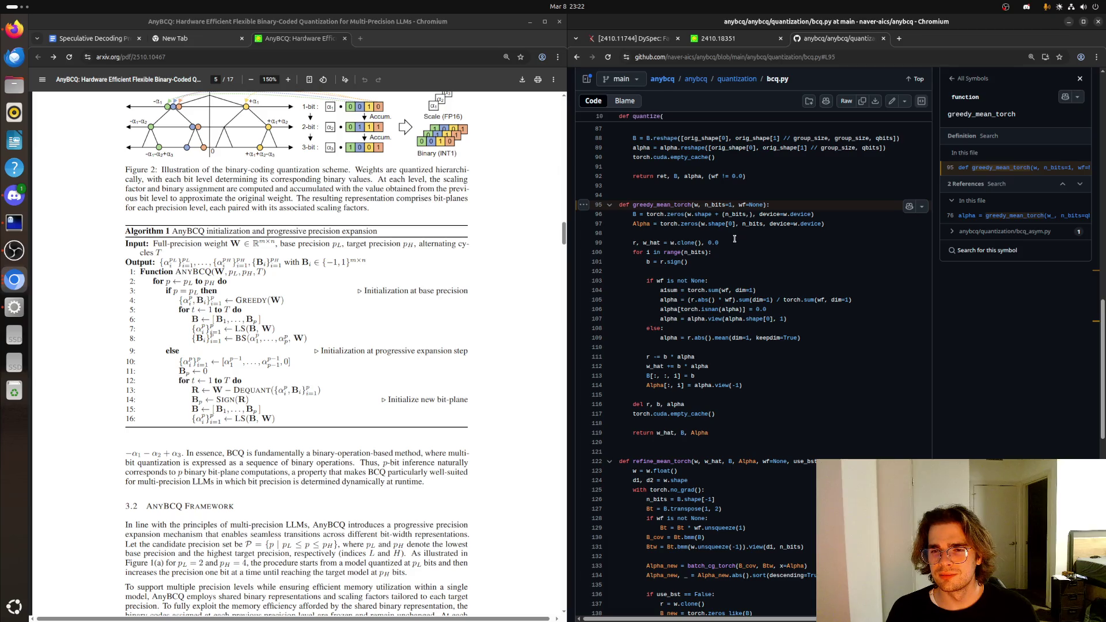